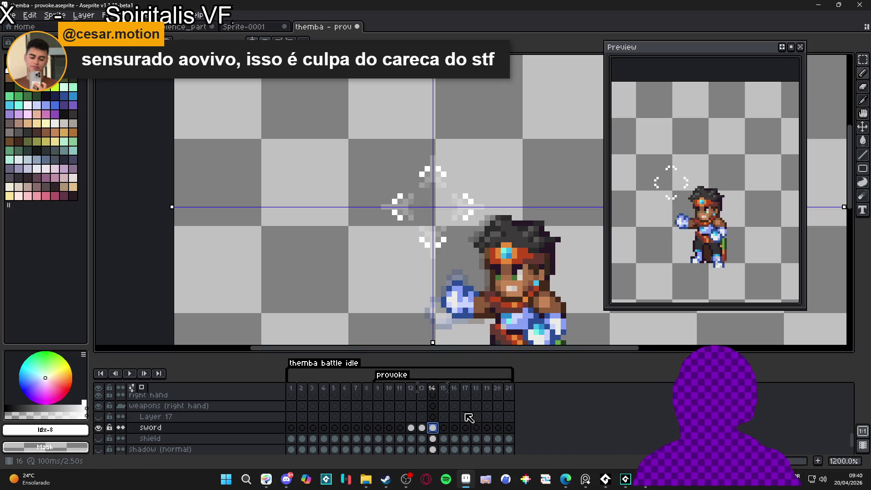
- Sample the sparkle's white and paint faint sparkle pixels into frame 15 of the sword layer
{"action": "left_click", "coordinate": [422, 427]}
{"action": "key", "text": "alt"}
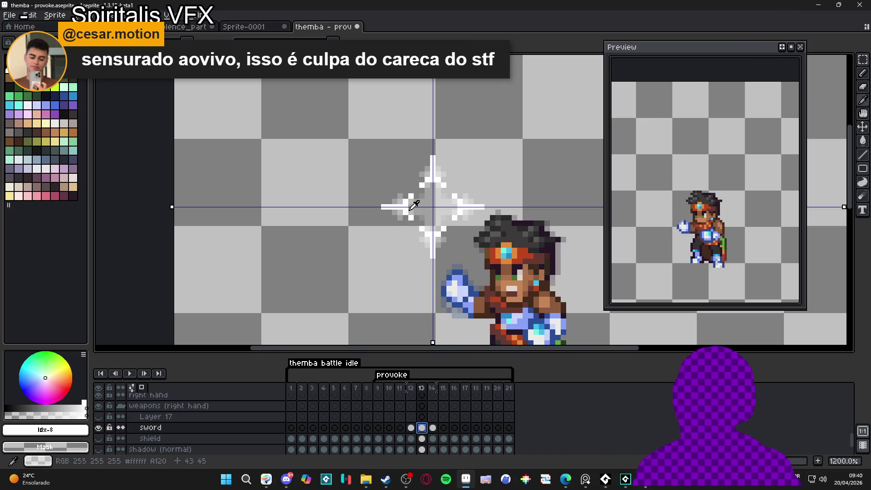
{"action": "left_click", "coordinate": [416, 205], "text": "alt"}
{"action": "left_click", "coordinate": [444, 428]}
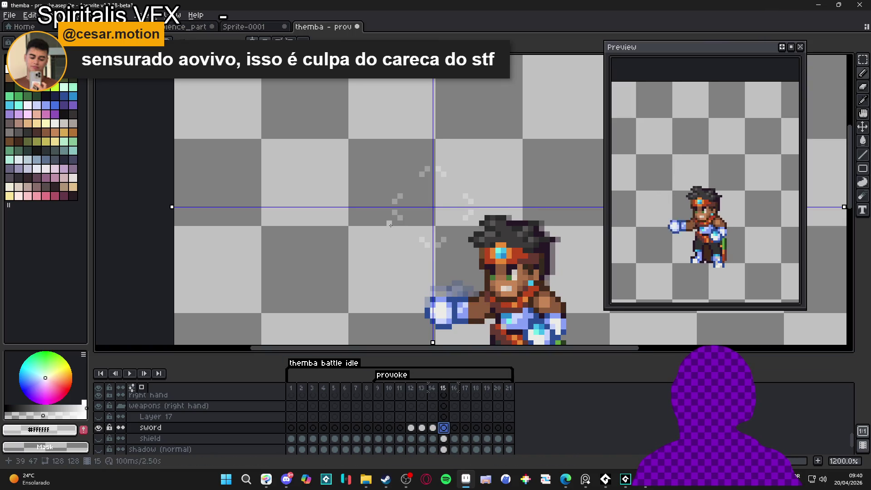
{"action": "left_click_drag", "start_coordinate": [391, 212], "coordinate": [407, 212]}
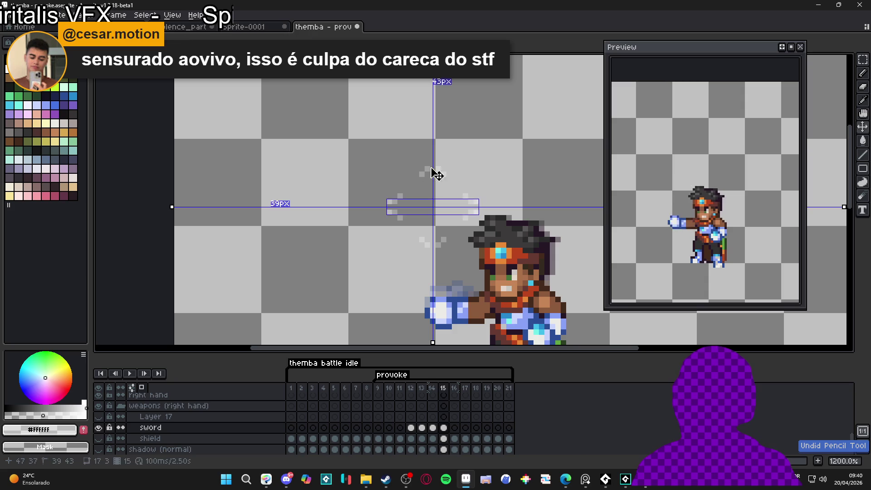
{"action": "left_click", "coordinate": [388, 207]}
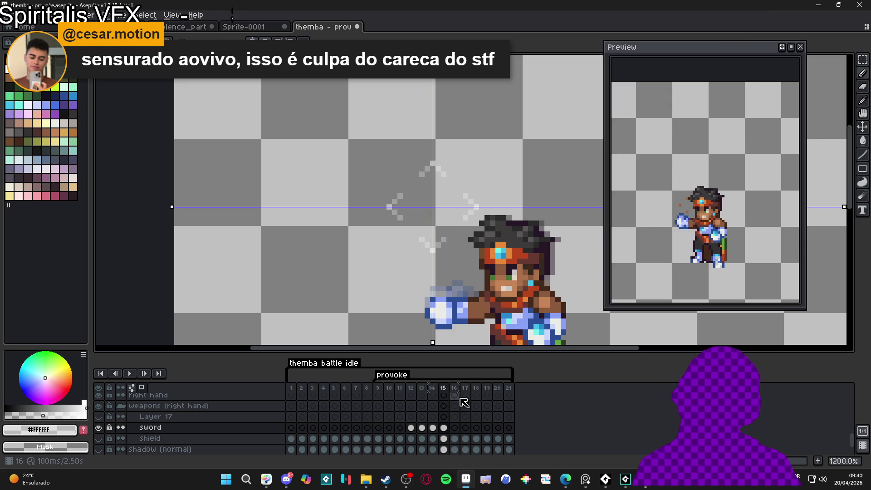
{"action": "scroll", "coordinate": [379, 188], "scroll_direction": "down", "scroll_amount": 2}
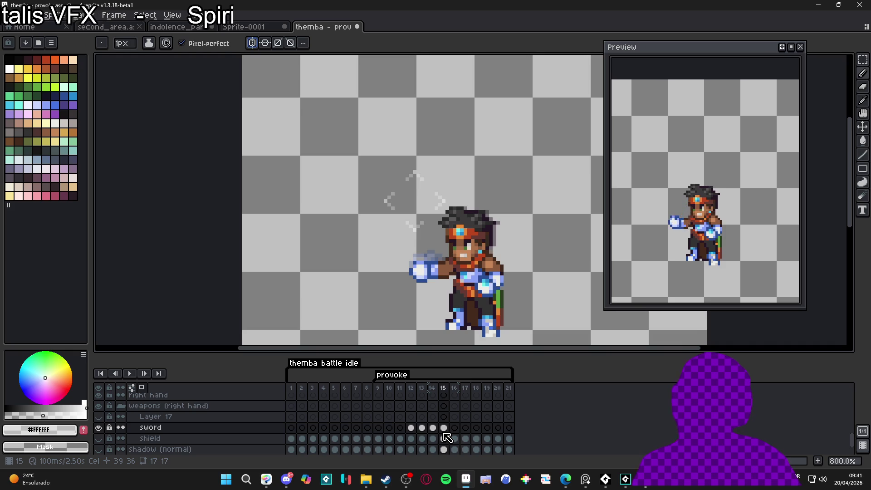
- Make the bg2 and bg1 stone background layers visible
{"action": "scroll", "coordinate": [172, 422], "scroll_direction": "down", "scroll_amount": 1}
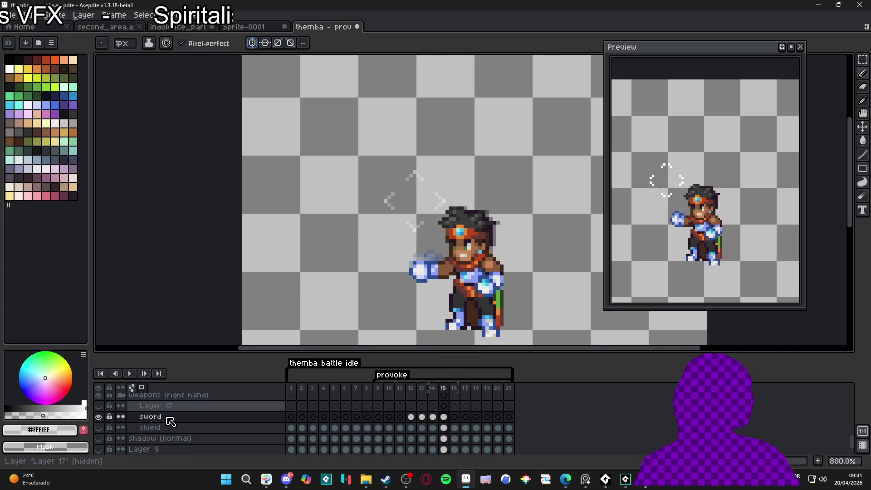
{"action": "scroll", "coordinate": [181, 416], "scroll_direction": "down", "scroll_amount": 3}
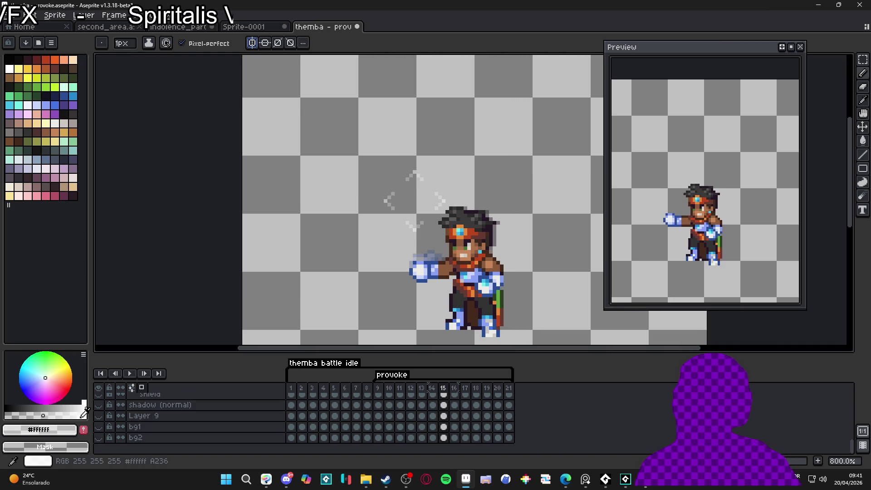
{"action": "left_click", "coordinate": [99, 437]}
{"action": "left_click", "coordinate": [104, 428]}
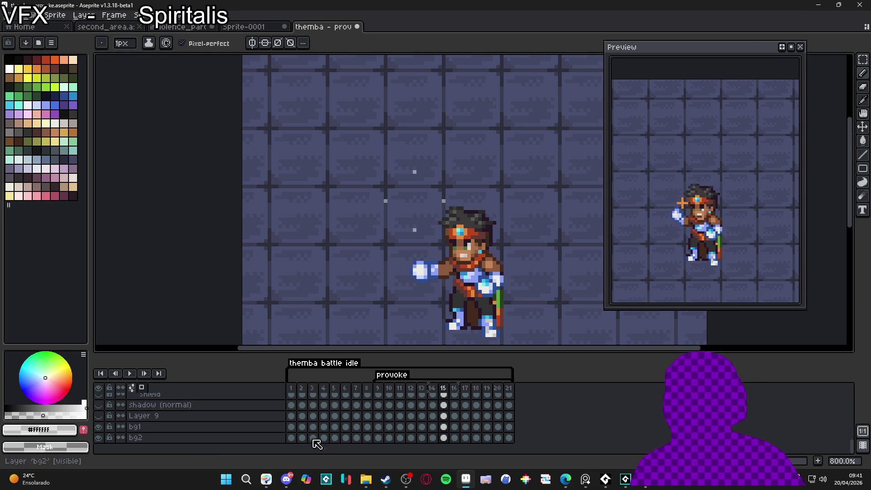
{"action": "scroll", "coordinate": [439, 426], "scroll_direction": "up", "scroll_amount": 2}
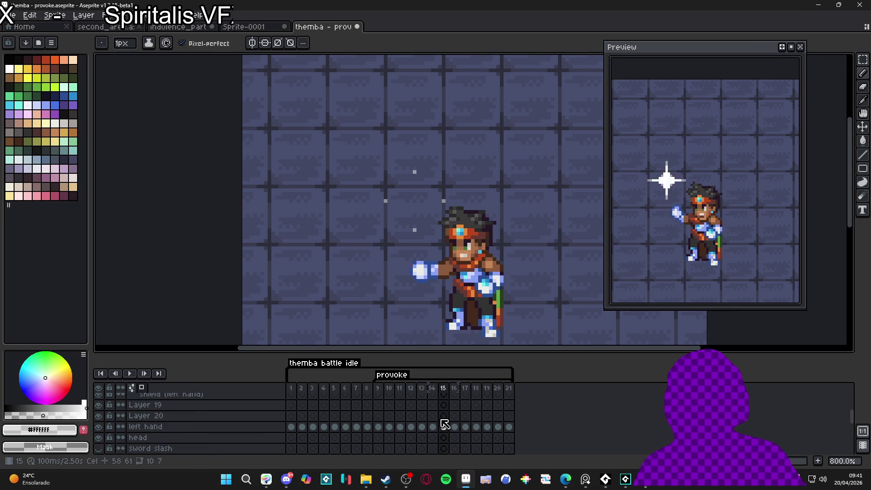
- Select the sword layer's cels for frames 12 to 15 and copy them
{"action": "left_click", "coordinate": [424, 390]}
{"action": "scroll", "coordinate": [416, 220], "scroll_direction": "up", "scroll_amount": 3}
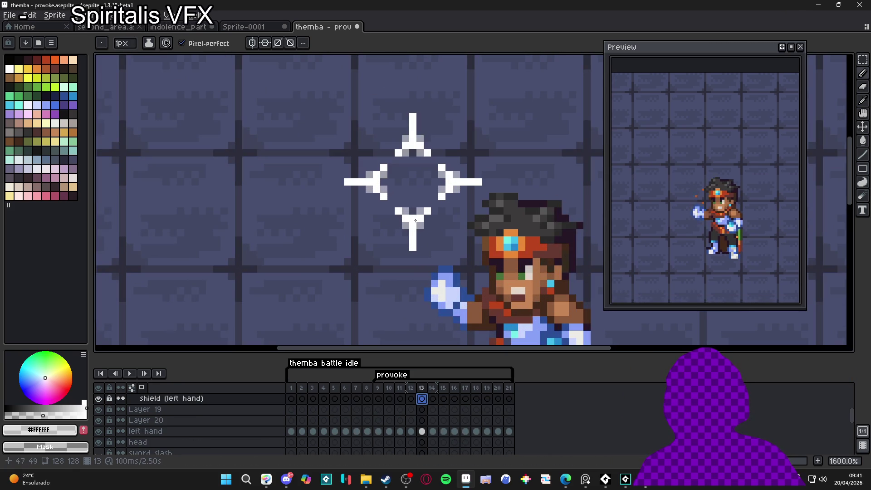
{"action": "left_click", "coordinate": [422, 225], "text": "ctrl"}
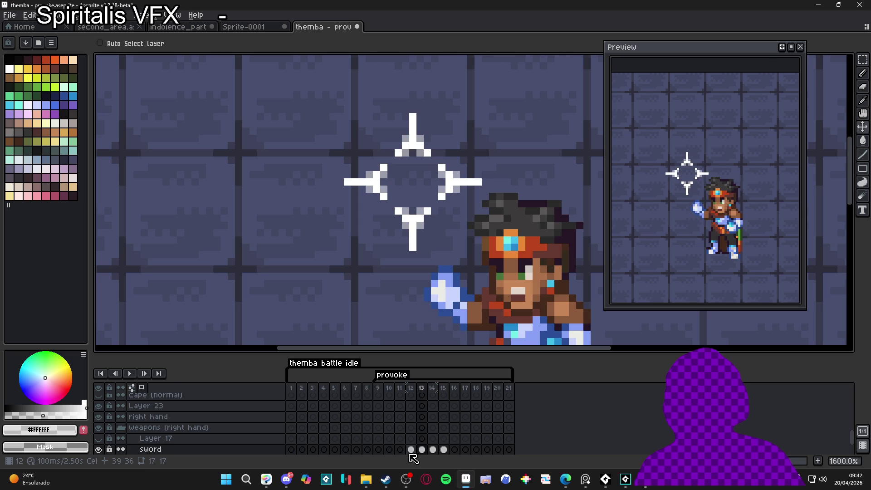
{"action": "left_click_drag", "start_coordinate": [411, 449], "coordinate": [447, 453]}
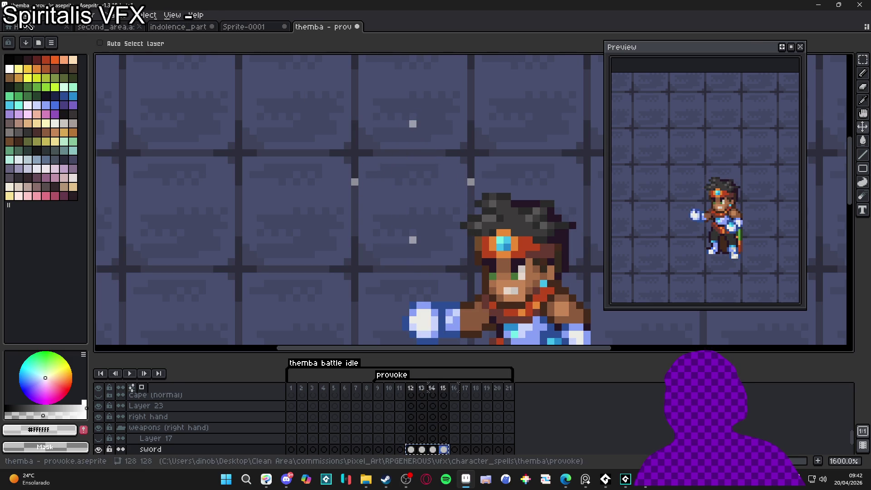
{"action": "key", "text": "alt+f"}
- Create a new 13×19 sprite, paste the cels, then undo back to one empty frame
{"action": "key", "text": "n"}
{"action": "left_click", "coordinate": [395, 335]}
{"action": "key", "text": "ctrl+v"}
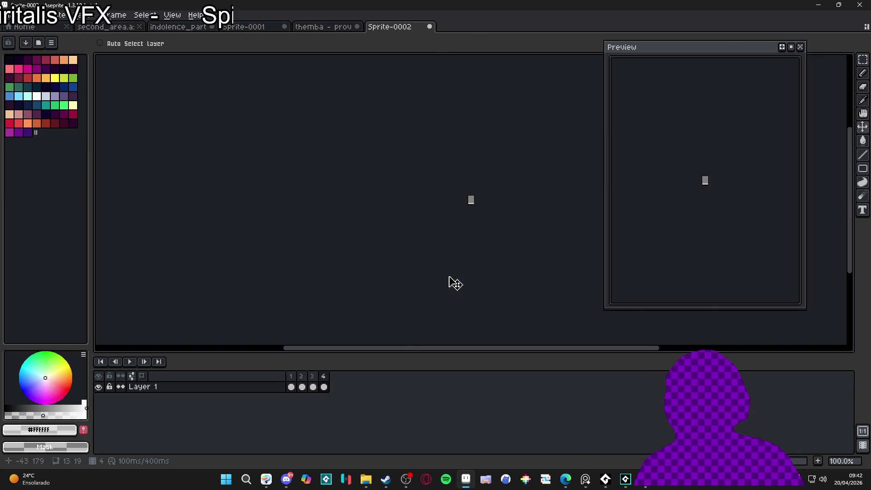
{"action": "scroll", "coordinate": [473, 213], "scroll_direction": "up", "scroll_amount": 2}
{"action": "scroll", "coordinate": [467, 243], "scroll_direction": "right", "scroll_amount": 2}
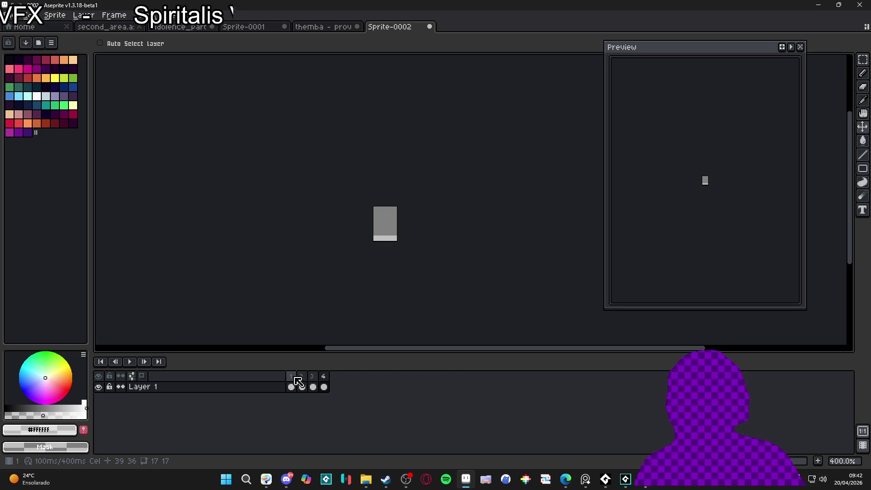
{"action": "left_click", "coordinate": [302, 387]}
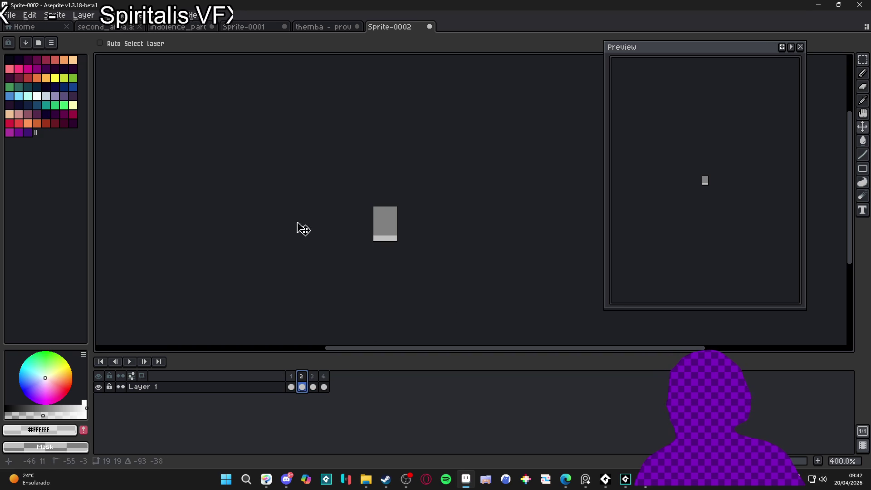
{"action": "key", "text": "ctrl"}
{"action": "key", "text": "ctrl+z"}
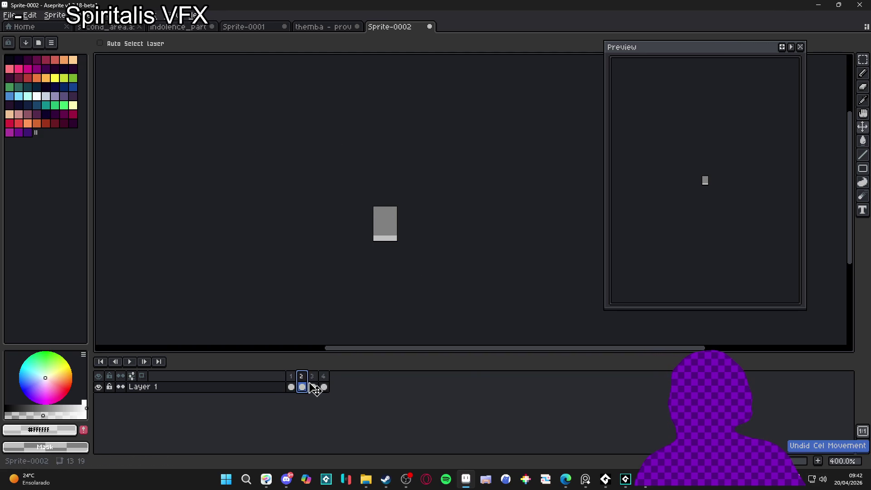
{"action": "key", "text": "ctrl+z"}
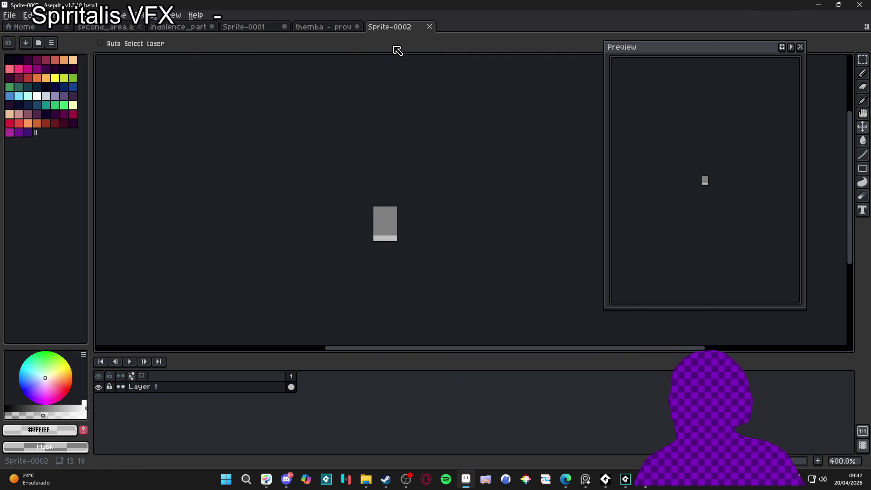
- Enlarge the canvas to 214×190 and paste in the four sparkle frames
{"action": "scroll", "coordinate": [390, 200], "scroll_direction": "down", "scroll_amount": 2}
{"action": "scroll", "coordinate": [317, 164], "scroll_direction": "down", "scroll_amount": 3}
{"action": "key", "text": "ctrl+alt+c"}
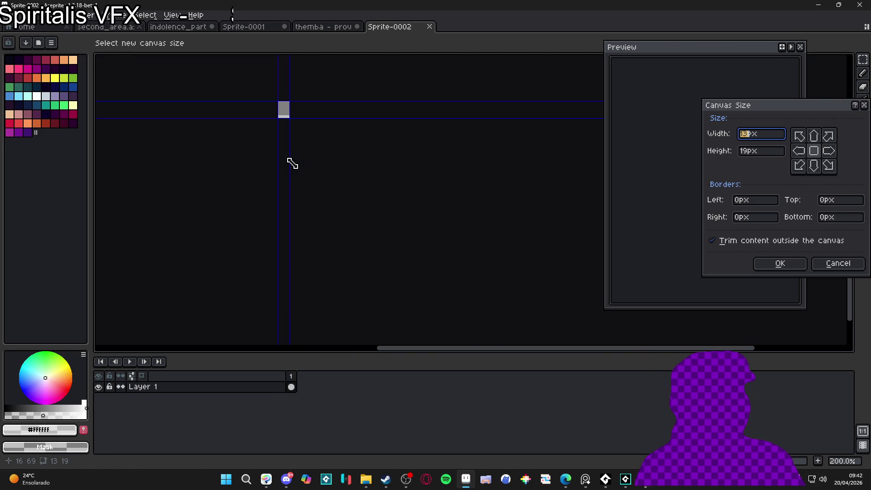
{"action": "left_click_drag", "start_coordinate": [297, 121], "coordinate": [478, 274]}
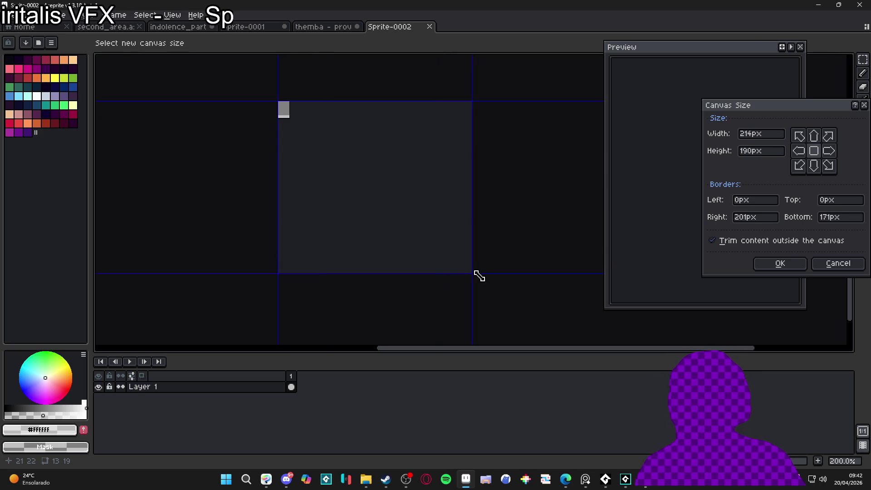
{"action": "left_click", "coordinate": [767, 264]}
{"action": "left_click_drag", "start_coordinate": [190, 122], "coordinate": [389, 216]}
{"action": "key", "text": "ctrl+v"}
- Select all four sparkle cels and trim the canvas down to the 19×19 sparkle
{"action": "scroll", "coordinate": [389, 177], "scroll_direction": "up", "scroll_amount": 3}
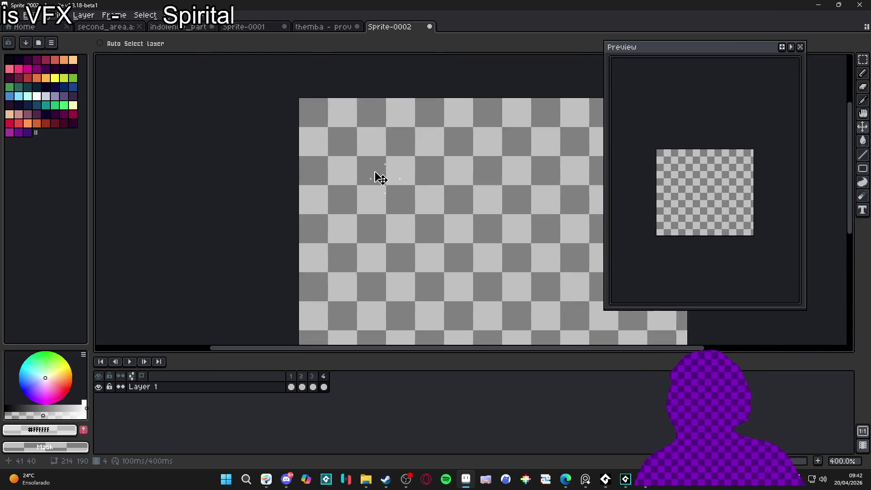
{"action": "left_click", "coordinate": [293, 378]}
{"action": "left_click", "coordinate": [324, 386]}
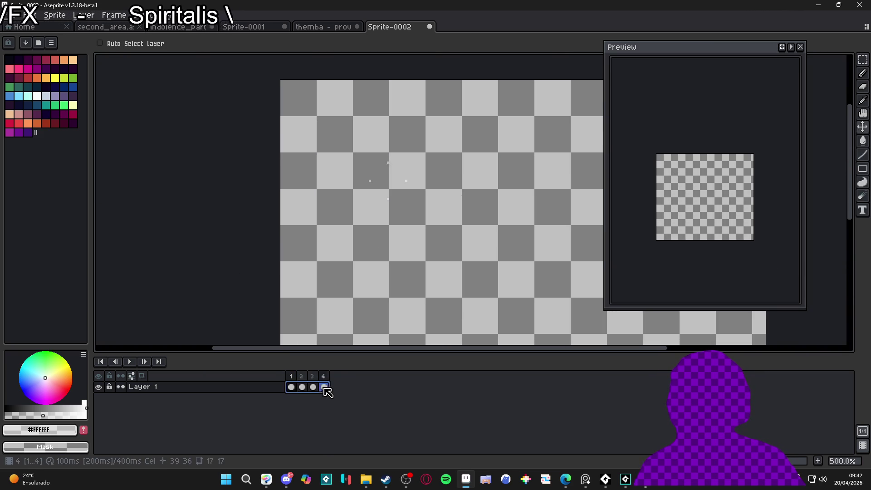
{"action": "left_click", "coordinate": [291, 387], "text": "shift"}
{"action": "scroll", "coordinate": [373, 205], "scroll_direction": "up", "scroll_amount": 2}
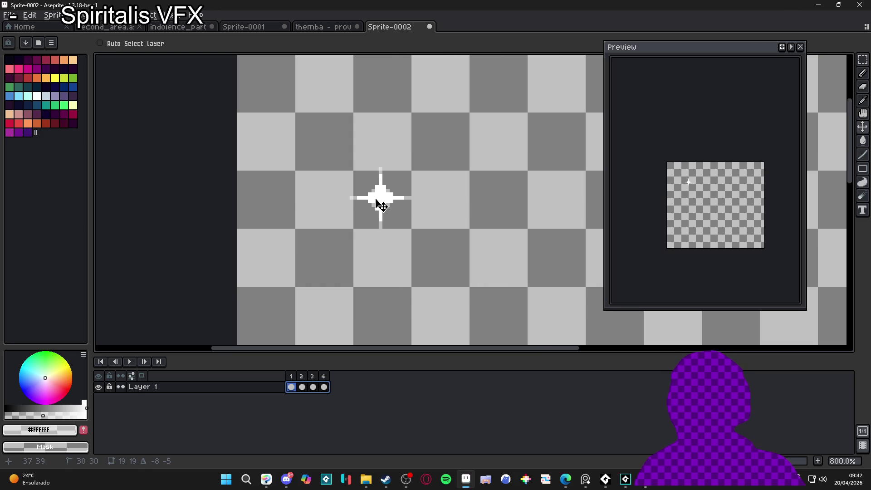
{"action": "scroll", "coordinate": [368, 226], "scroll_direction": "down", "scroll_amount": 2}
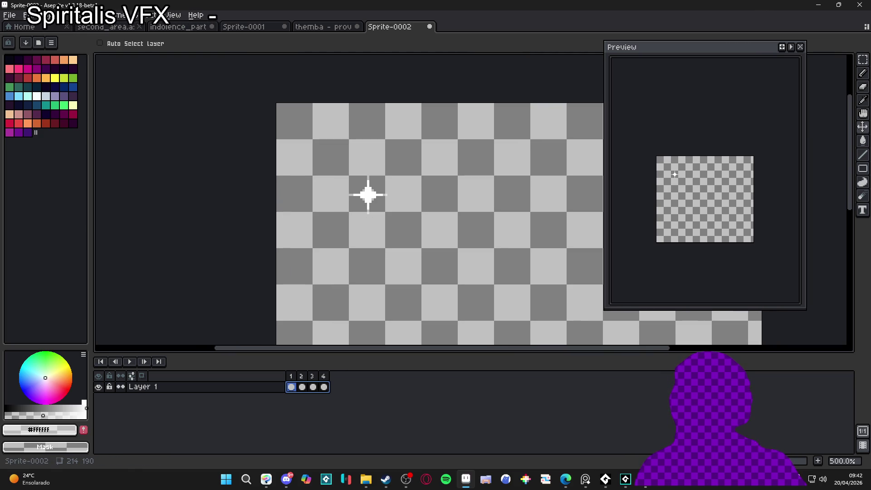
{"action": "left_click", "coordinate": [57, 15]}
{"action": "left_click", "coordinate": [97, 111]}
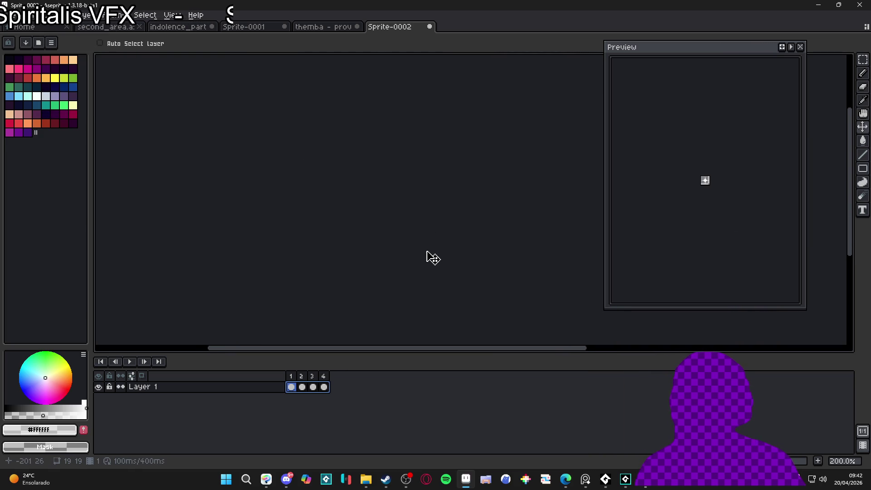
- Reset the view to actual size, play the sparkle animation to check it, and begin Save As
{"action": "scroll", "coordinate": [394, 181], "scroll_direction": "down", "scroll_amount": 8}
{"action": "mouse_move", "coordinate": [394, 181]}
{"action": "left_mouse_down"}
{"action": "mouse_move", "coordinate": [211, 157]}
{"action": "mouse_move", "coordinate": [483, 122]}
{"action": "mouse_move", "coordinate": [302, 234]}
{"action": "mouse_move", "coordinate": [706, 346]}
{"action": "mouse_move", "coordinate": [685, 273]}
{"action": "mouse_move", "coordinate": [479, 117]}
{"action": "left_mouse_up"}
{"action": "left_click", "coordinate": [800, 47]}
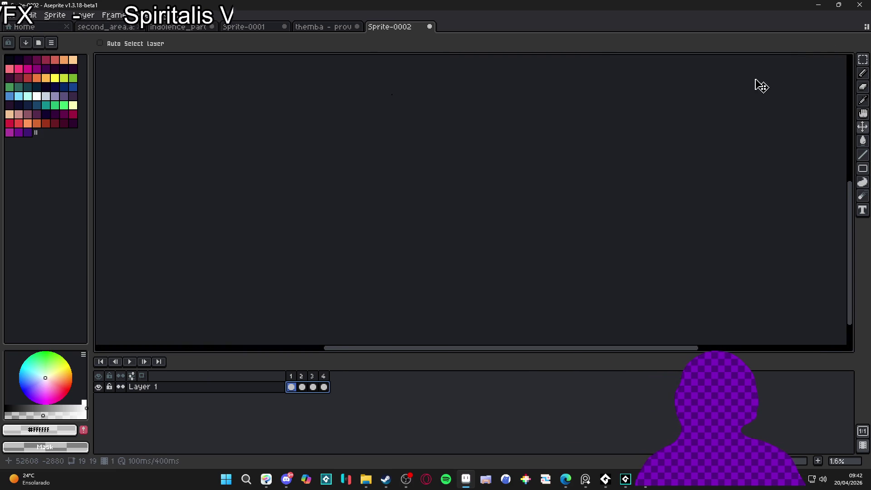
{"action": "key", "text": "1"}
{"action": "left_click_drag", "start_coordinate": [378, 111], "coordinate": [409, 227]}
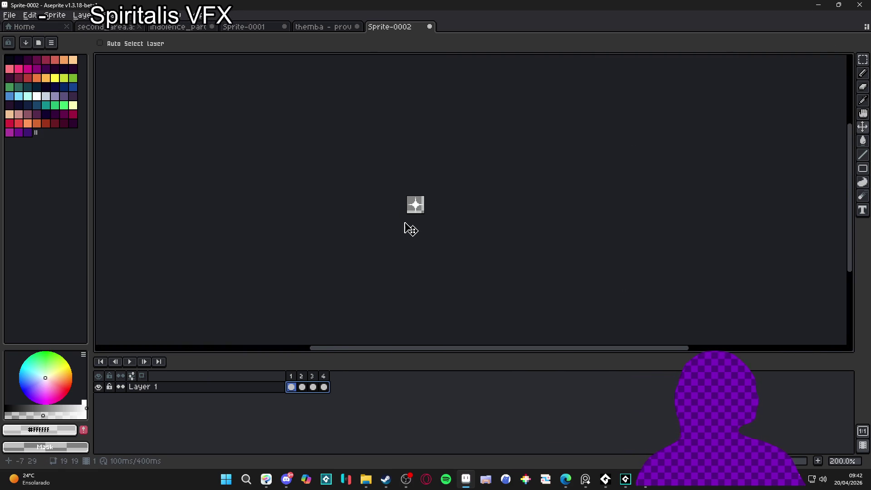
{"action": "scroll", "coordinate": [408, 228], "scroll_direction": "up", "scroll_amount": 6}
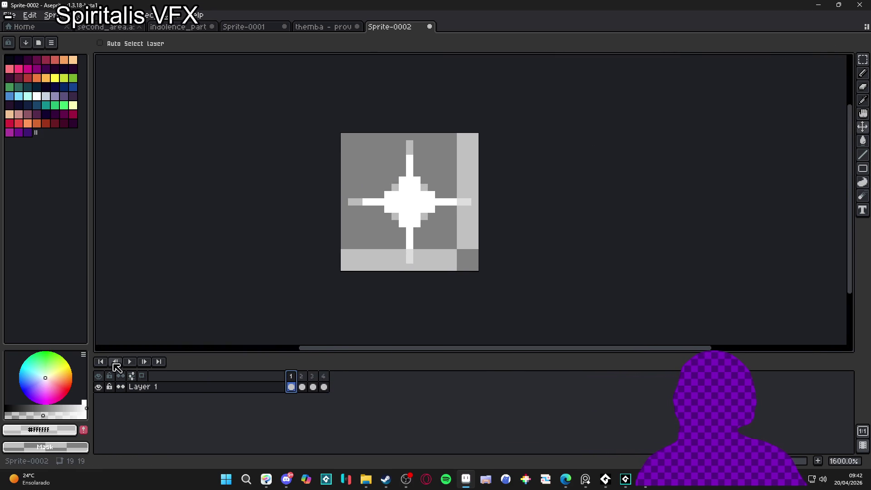
{"action": "left_click", "coordinate": [130, 362]}
{"action": "left_click", "coordinate": [129, 362]}
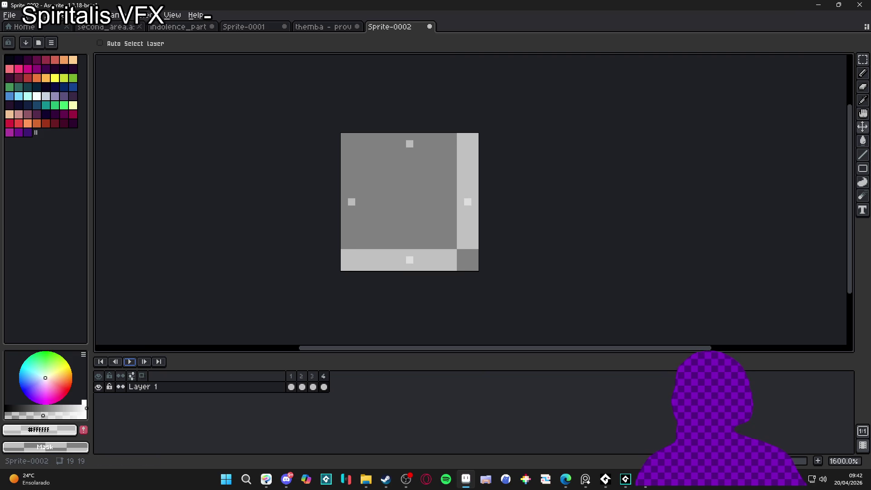
{"action": "left_click", "coordinate": [9, 14]}
- Cancel Save As and, in Export Sprite Sheet, choose an output file in the provoke folder
{"action": "left_click", "coordinate": [46, 71]}
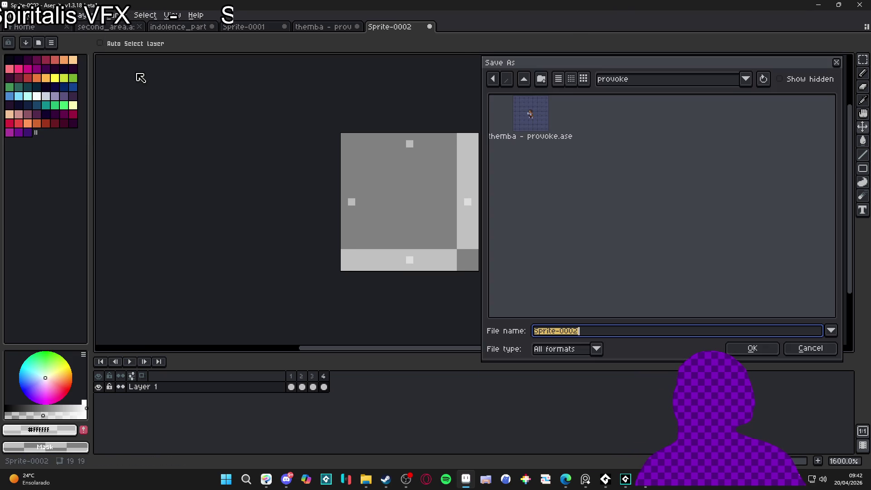
{"action": "left_click", "coordinate": [812, 348]}
{"action": "key", "text": "ctrl+e"}
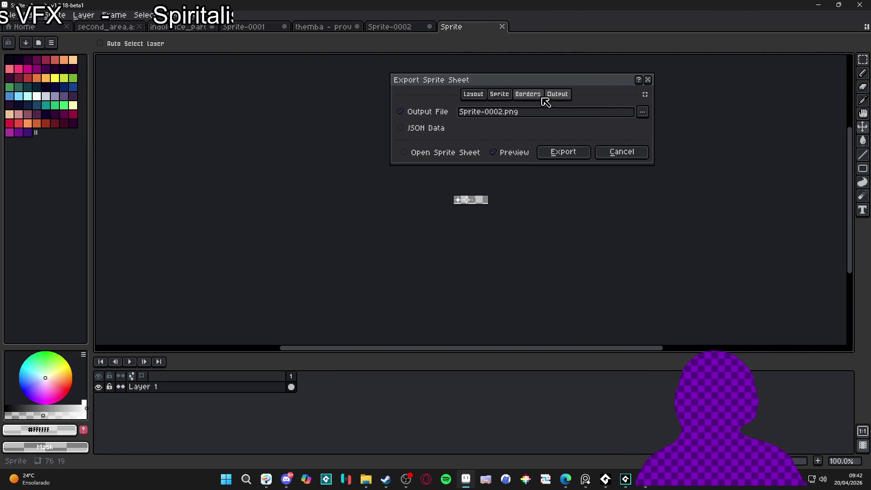
{"action": "left_click", "coordinate": [642, 111]}
{"action": "left_click", "coordinate": [570, 125]}
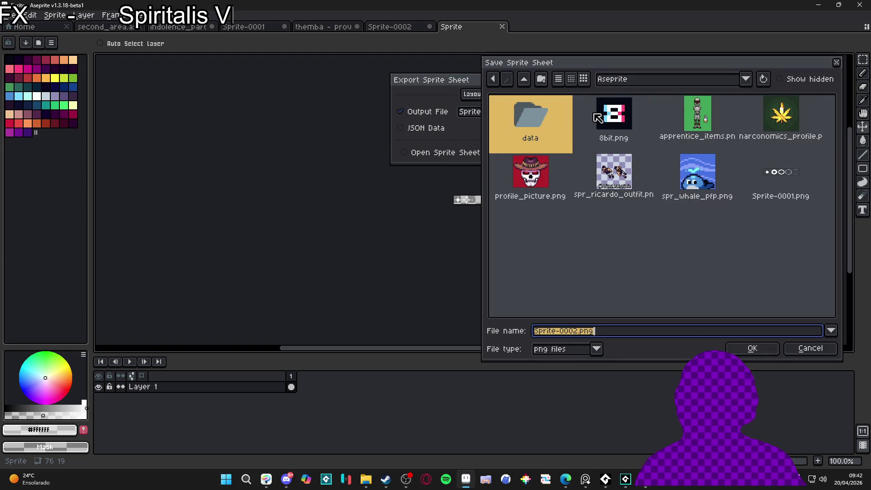
{"action": "left_click", "coordinate": [635, 80]}
{"action": "left_click", "coordinate": [695, 180]}
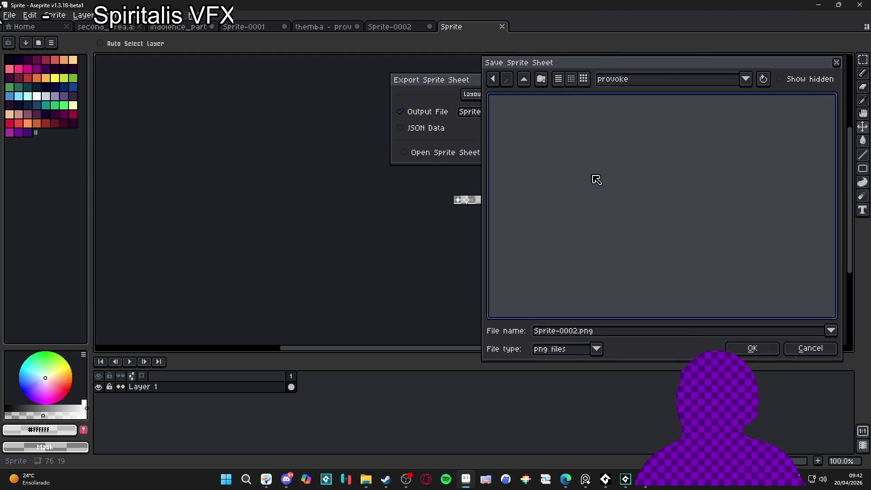
{"action": "left_click", "coordinate": [637, 83]}
{"action": "left_click", "coordinate": [822, 207]}
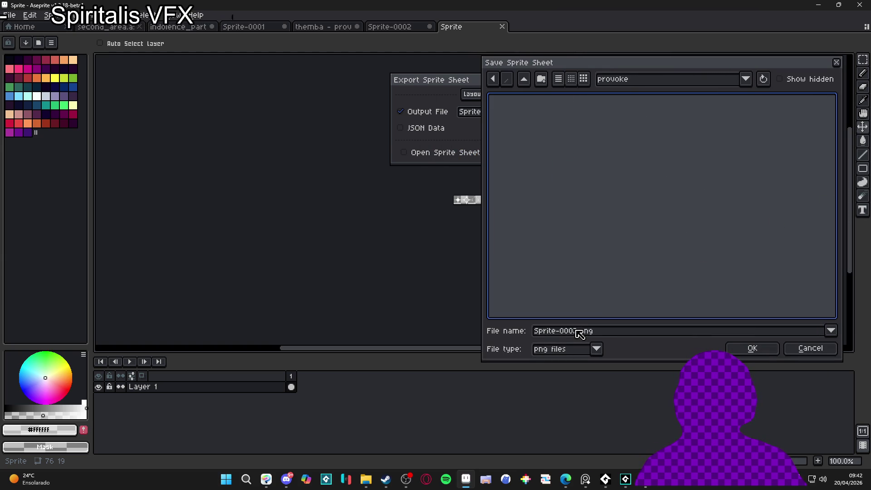
{"action": "left_click_drag", "start_coordinate": [576, 332], "coordinate": [401, 331]}
{"action": "type", "text": "element"}
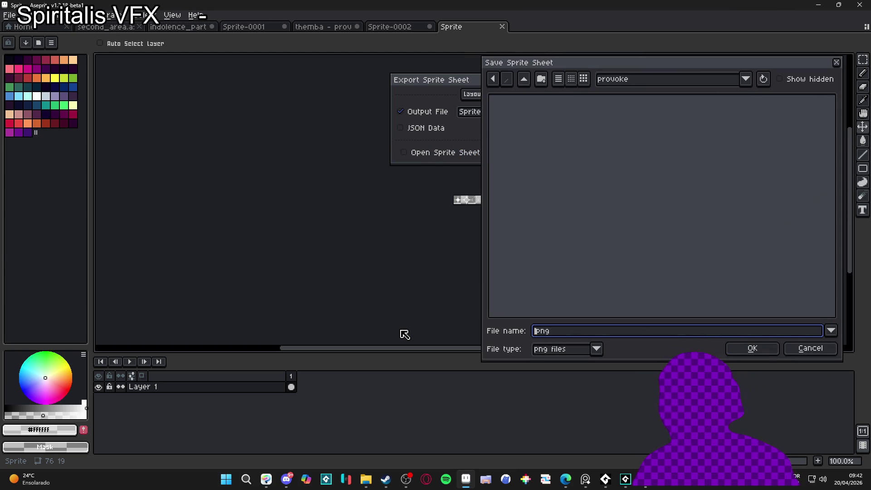
{"action": "key", "text": "Return"}
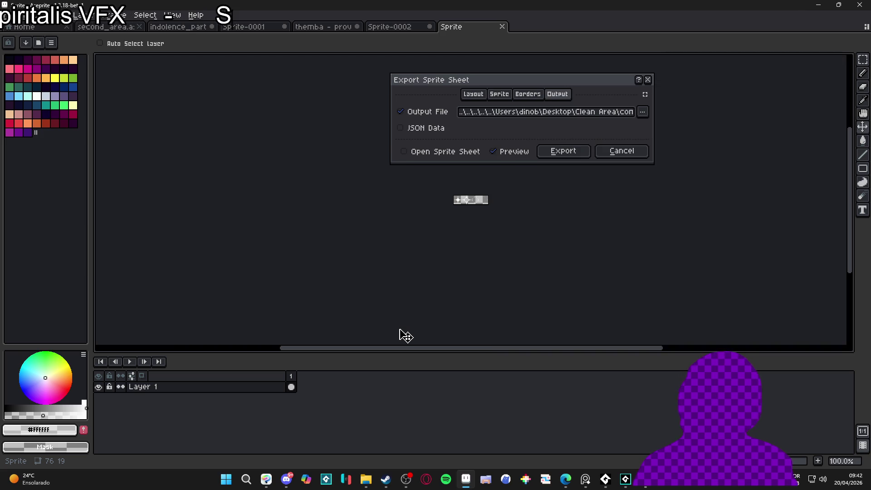
- Re-pick the provoke folder, correct the file name to spr_bat_provoke.png, and export the sheet
{"action": "left_click", "coordinate": [642, 112]}
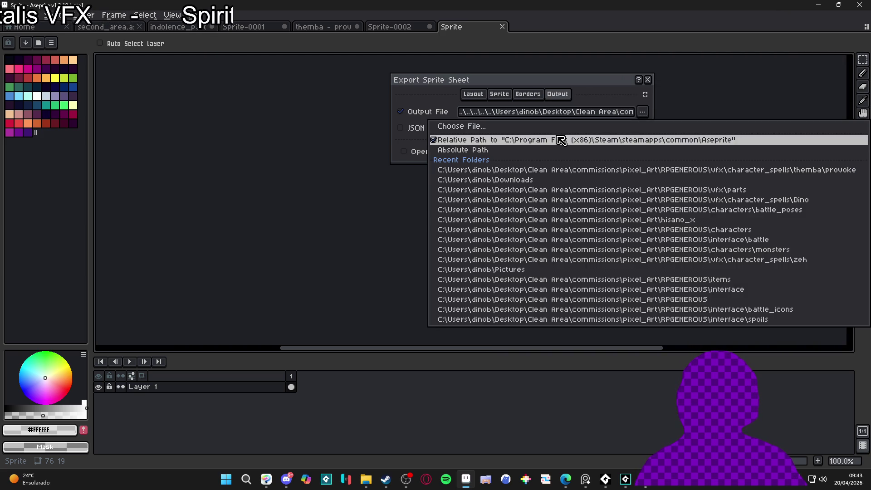
{"action": "left_click", "coordinate": [567, 129]}
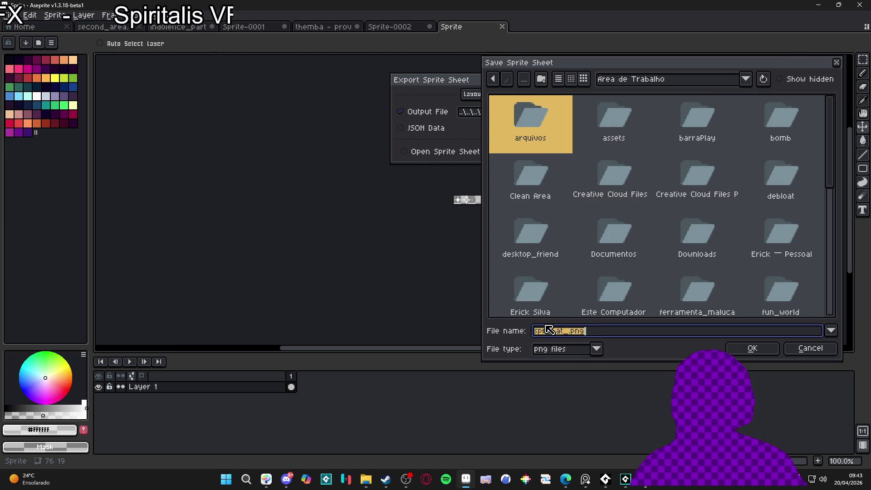
{"action": "left_click", "coordinate": [700, 83]}
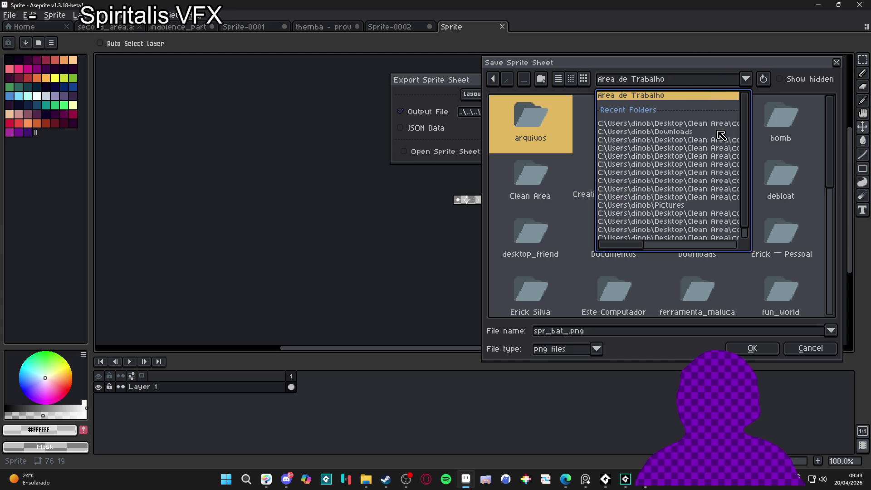
{"action": "left_click", "coordinate": [710, 121]}
{"action": "left_click", "coordinate": [707, 80]}
{"action": "left_click", "coordinate": [722, 125]}
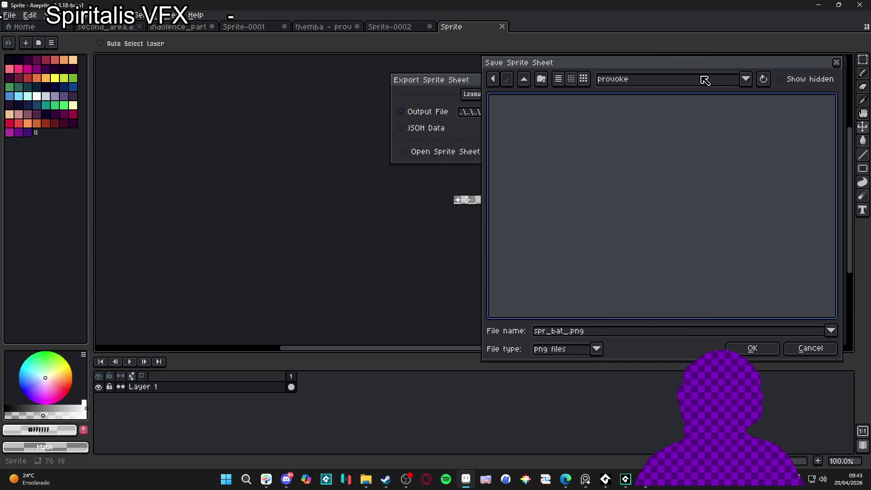
{"action": "left_click", "coordinate": [568, 332]}
{"action": "type", "text": "provoke_"}
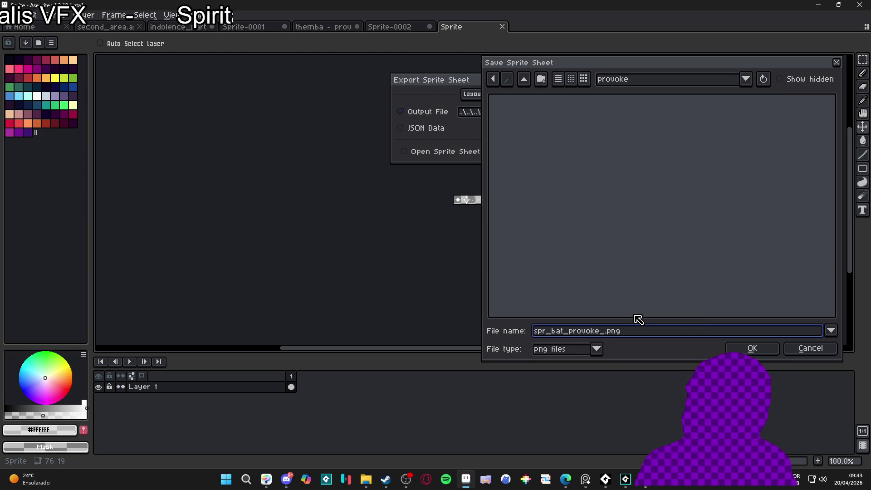
{"action": "key", "text": "BackSpace"}
{"action": "type", "text": "."}
{"action": "key", "text": "Return"}
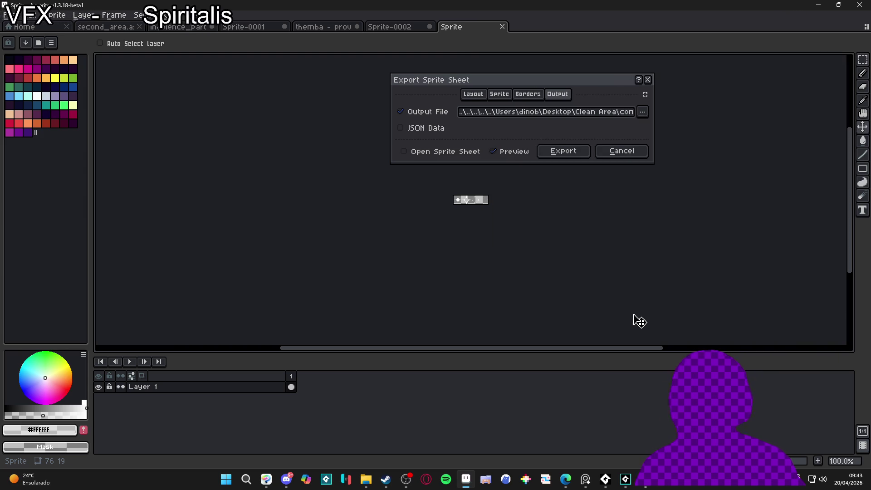
{"action": "left_click", "coordinate": [563, 151]}
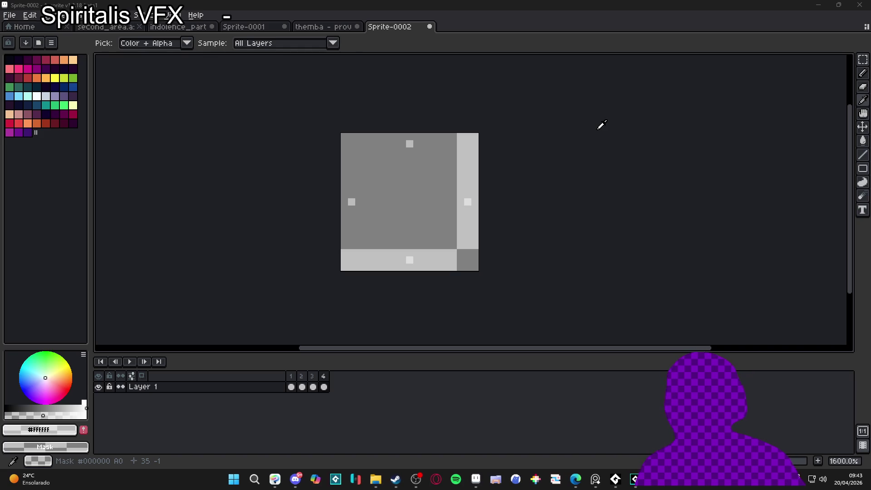
- In GameMaker, clear the Asset Browser search and expand the Char 3 abilities folder
{"action": "left_click", "coordinate": [634, 477]}
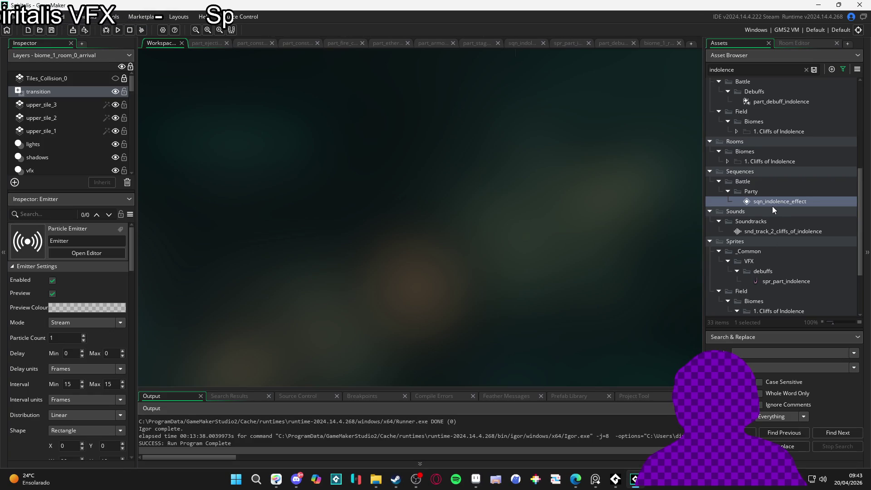
{"action": "left_click", "coordinate": [806, 70]}
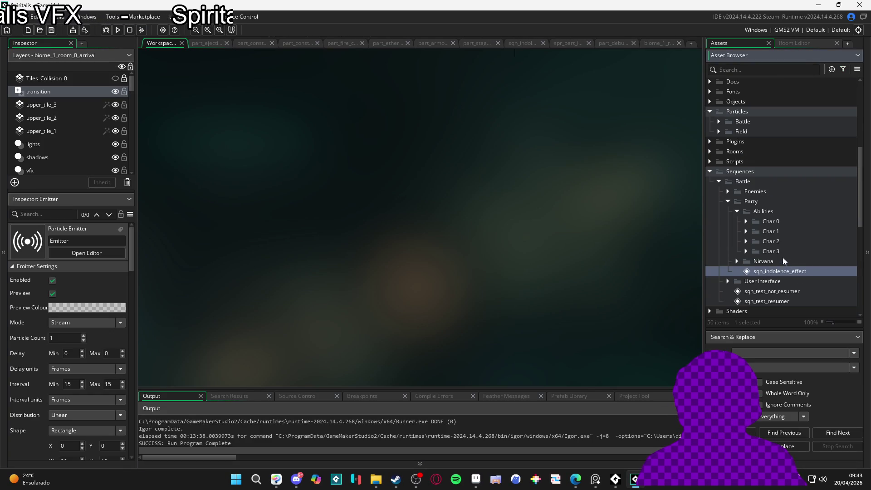
{"action": "left_click", "coordinate": [746, 241]}
{"action": "left_click", "coordinate": [746, 241]}
{"action": "left_click", "coordinate": [745, 251]}
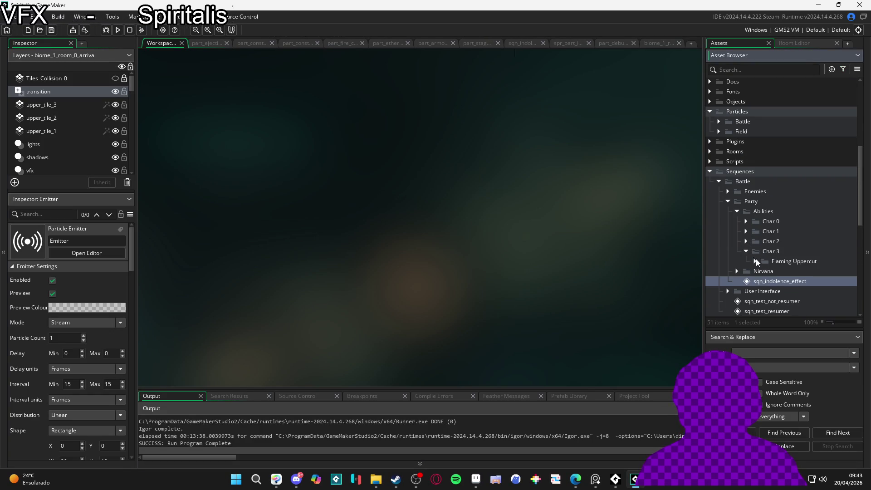
{"action": "left_click", "coordinate": [766, 252]}
- Create a group named 'Provoke' inside Char 3, then return to Aseprite via File Explorer
{"action": "right_click", "coordinate": [766, 252]}
{"action": "left_click", "coordinate": [797, 332]}
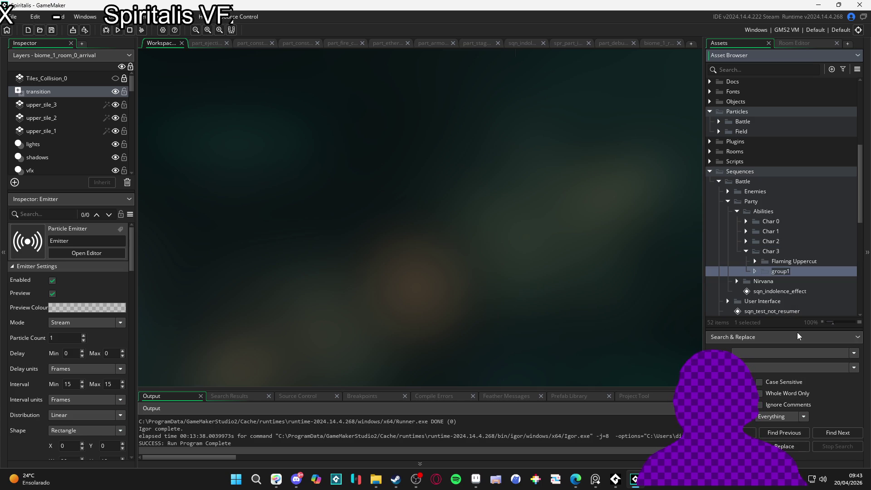
{"action": "type", "text": "provoke"}
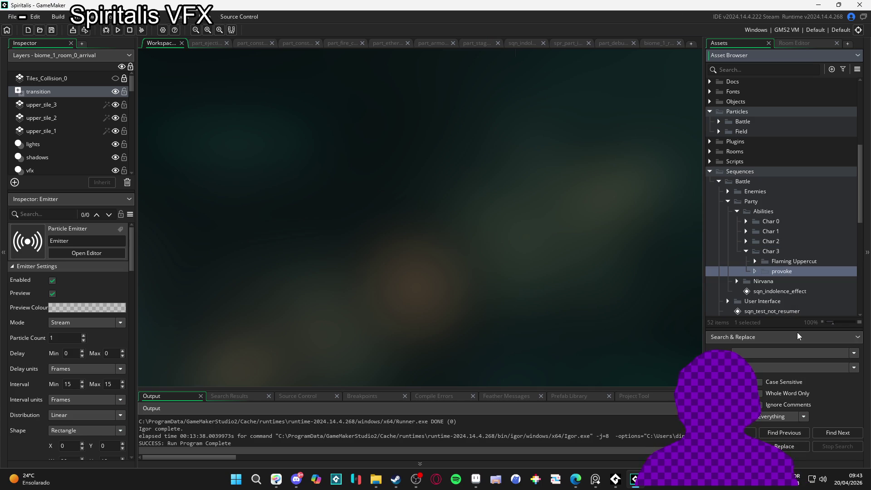
{"action": "left_click", "coordinate": [774, 272]}
{"action": "key", "text": "BackSpace"}
{"action": "type", "text": "P"}
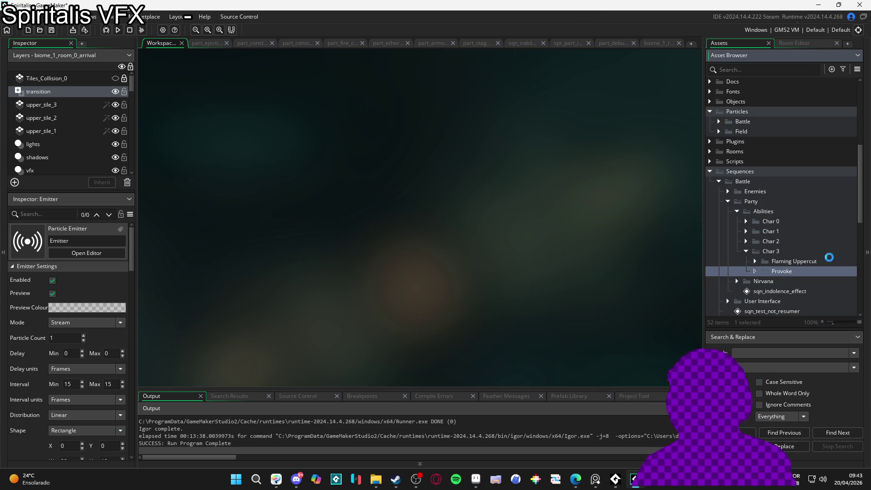
{"action": "left_click", "coordinate": [376, 479]}
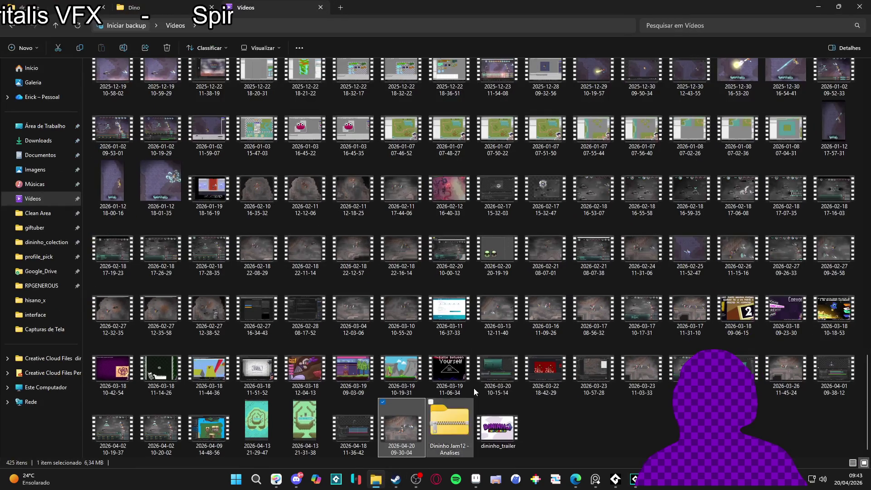
{"action": "left_click", "coordinate": [476, 480]}
- Switch to the themba provoke sprite and play its animation from frame 9
{"action": "left_click", "coordinate": [330, 26]}
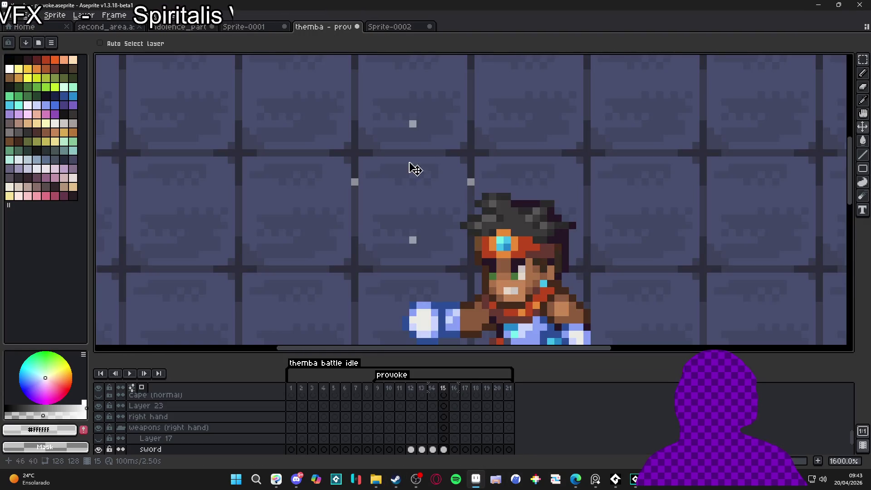
{"action": "scroll", "coordinate": [410, 163], "scroll_direction": "down", "scroll_amount": 6}
{"action": "left_click_drag", "start_coordinate": [381, 388], "coordinate": [372, 387]}
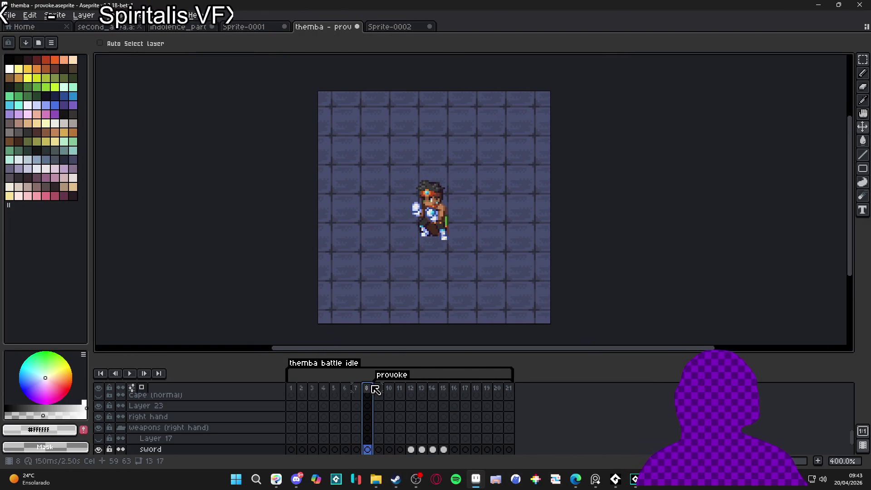
{"action": "left_click", "coordinate": [380, 389]}
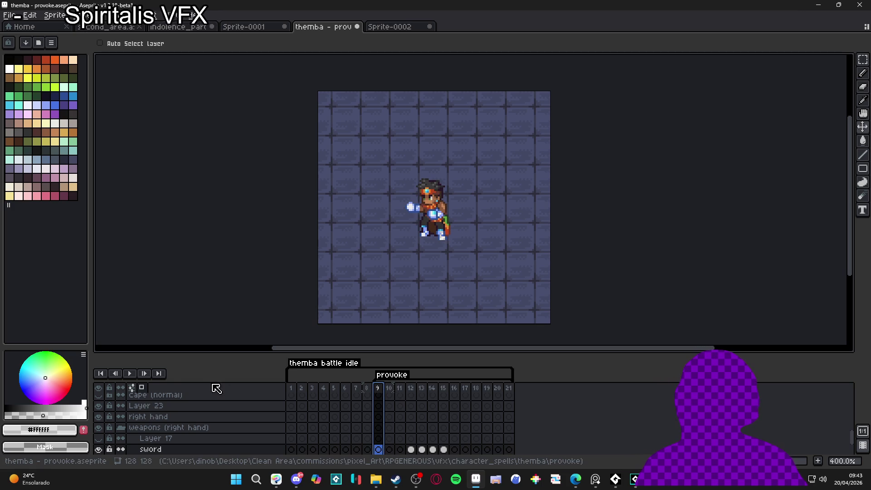
{"action": "left_click", "coordinate": [130, 373]}
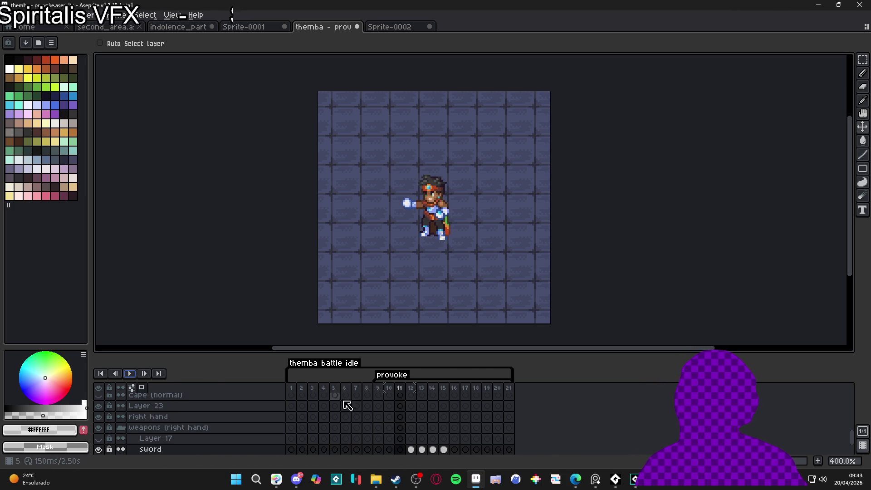
{"action": "left_click", "coordinate": [380, 395]}
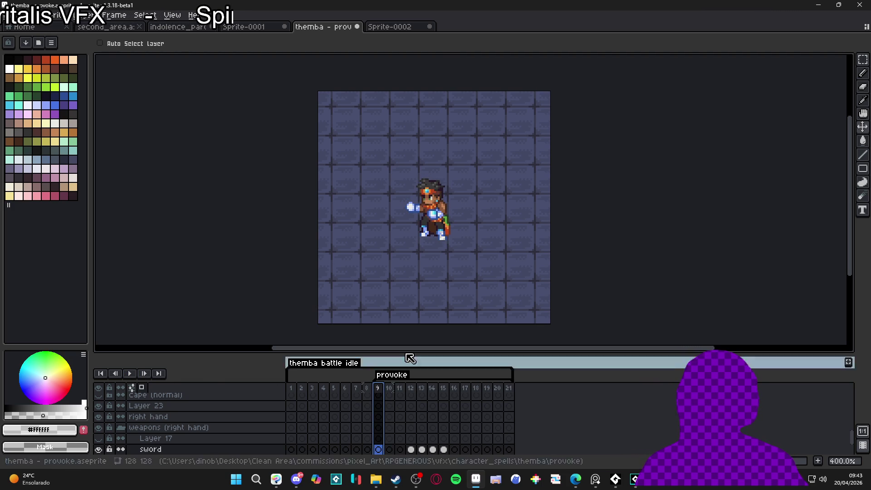
- Hide the bg1 and bg2 background layers and replay the animation
{"action": "scroll", "coordinate": [132, 424], "scroll_direction": "down", "scroll_amount": 3}
{"action": "left_click_drag", "start_coordinate": [99, 437], "coordinate": [99, 426]}
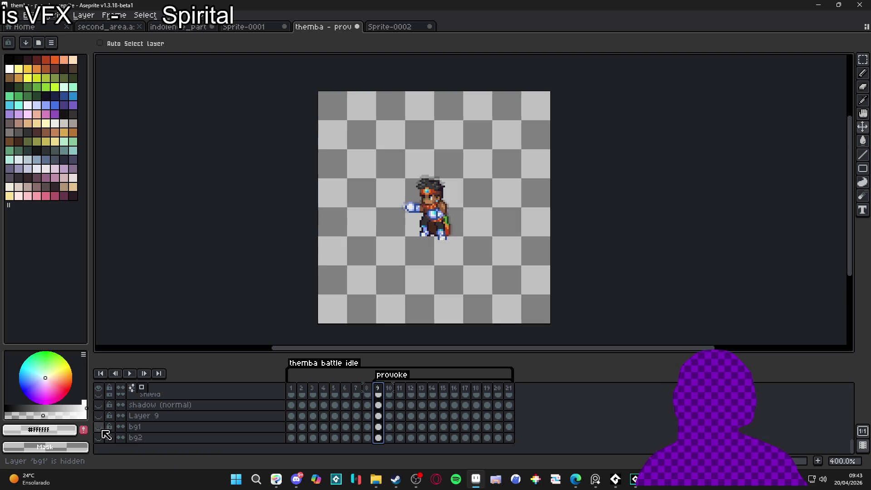
{"action": "scroll", "coordinate": [131, 417], "scroll_direction": "up", "scroll_amount": 3}
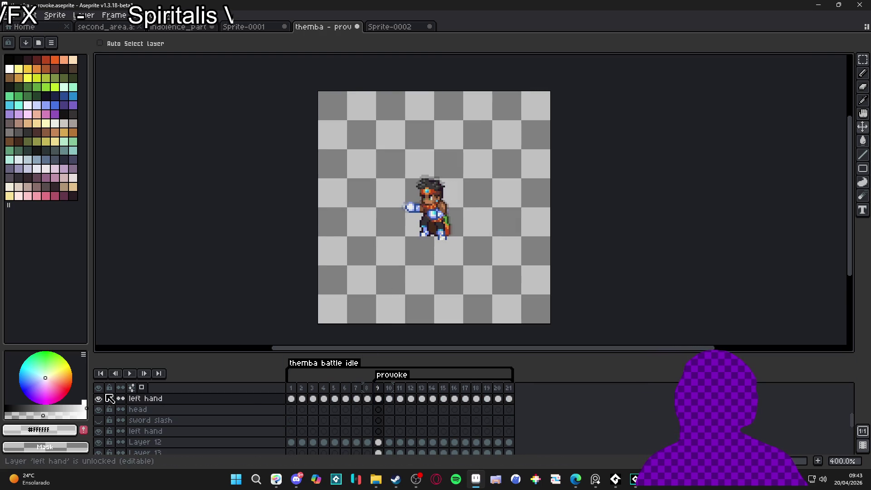
{"action": "left_click", "coordinate": [130, 373]}
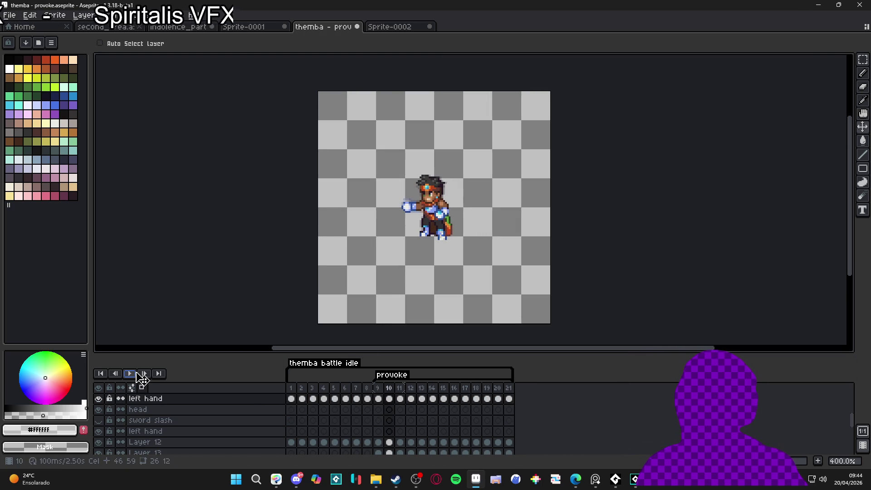
{"action": "left_click", "coordinate": [130, 373]}
{"action": "left_click", "coordinate": [378, 398]}
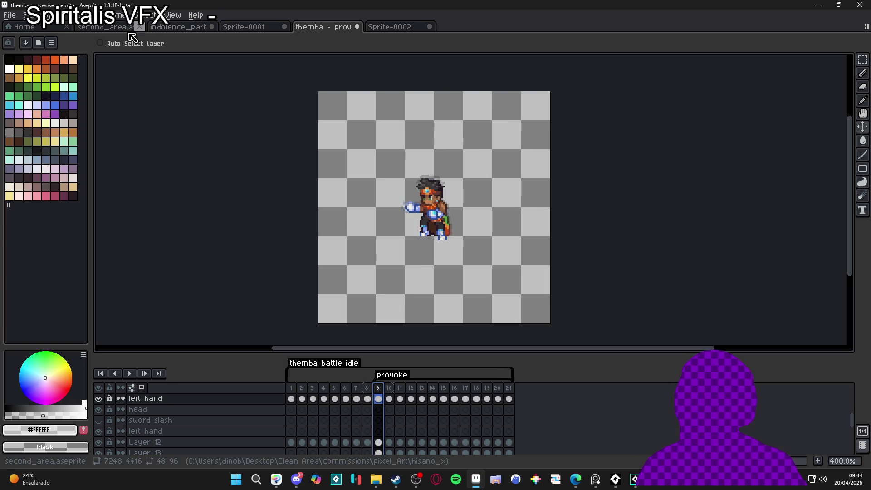
- Trim the sprite to a 37×47 canvas around the character and play the result
{"action": "left_click", "coordinate": [50, 15]}
{"action": "left_click", "coordinate": [73, 108]}
{"action": "scroll", "coordinate": [583, 222], "scroll_direction": "up", "scroll_amount": 1}
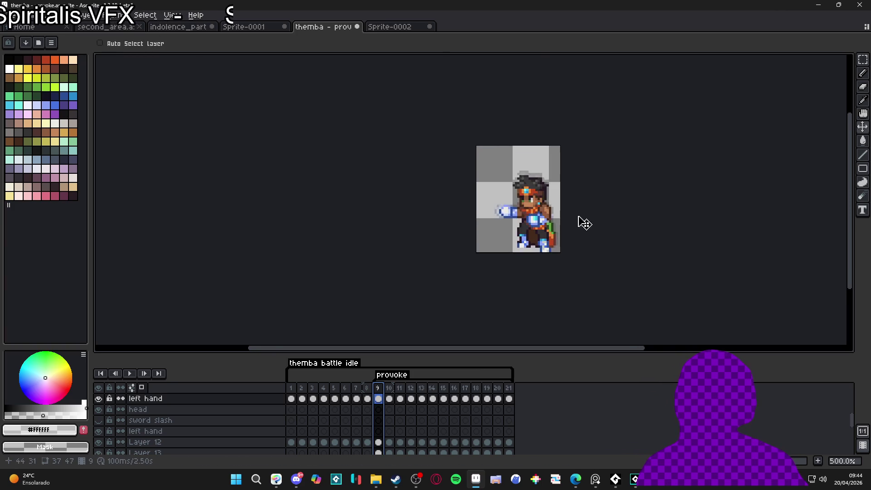
{"action": "left_click", "coordinate": [130, 373]}
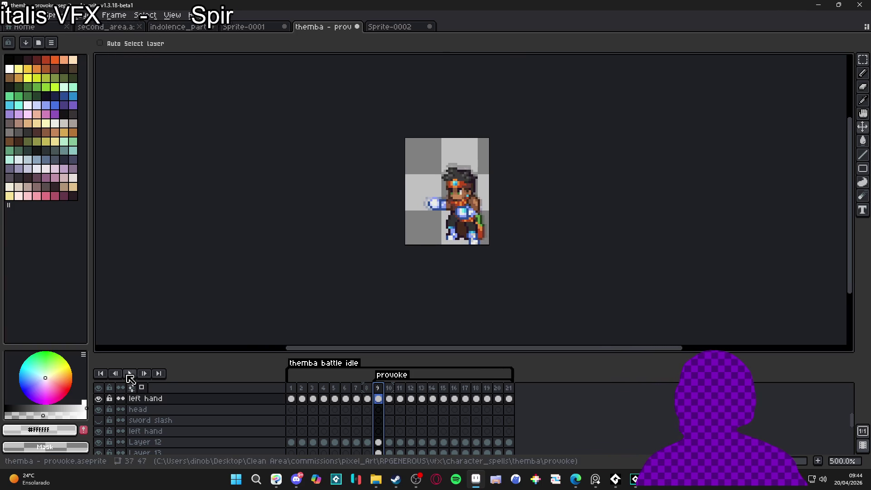
{"action": "left_click", "coordinate": [131, 375]}
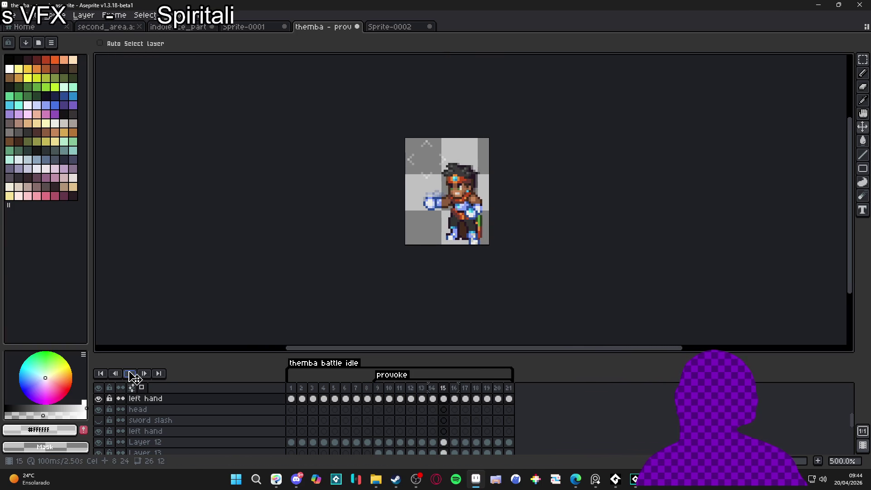
- Step through earlier frames of the trimmed provoke animation
{"action": "scroll", "coordinate": [151, 414], "scroll_direction": "down", "scroll_amount": 3}
{"action": "scroll", "coordinate": [456, 200], "scroll_direction": "up", "scroll_amount": 5}
{"action": "scroll", "coordinate": [438, 230], "scroll_direction": "down", "scroll_amount": 2}
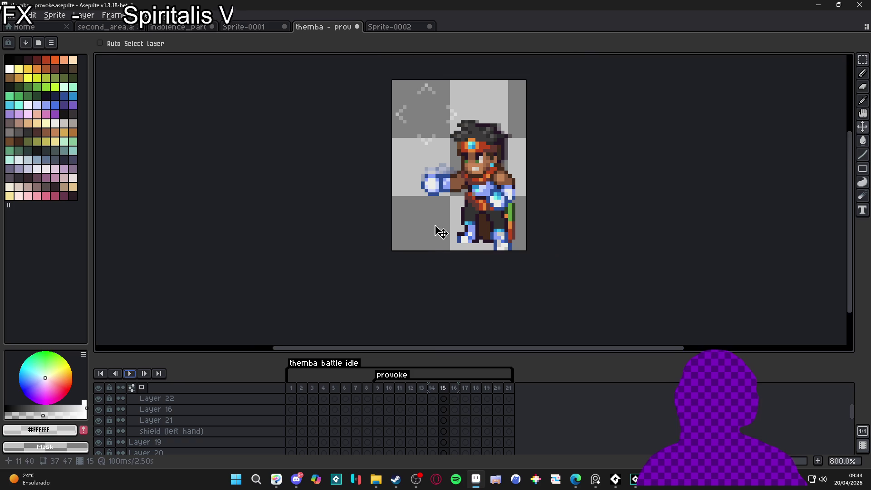
{"action": "left_click", "coordinate": [385, 387]}
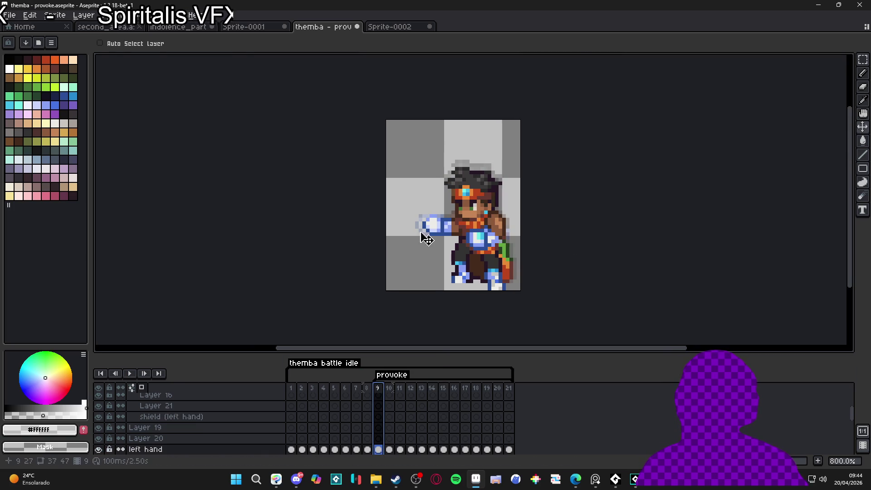
{"action": "left_click", "coordinate": [421, 388]}
{"action": "scroll", "coordinate": [446, 157], "scroll_direction": "up", "scroll_amount": 2}
{"action": "scroll", "coordinate": [189, 435], "scroll_direction": "up", "scroll_amount": 3}
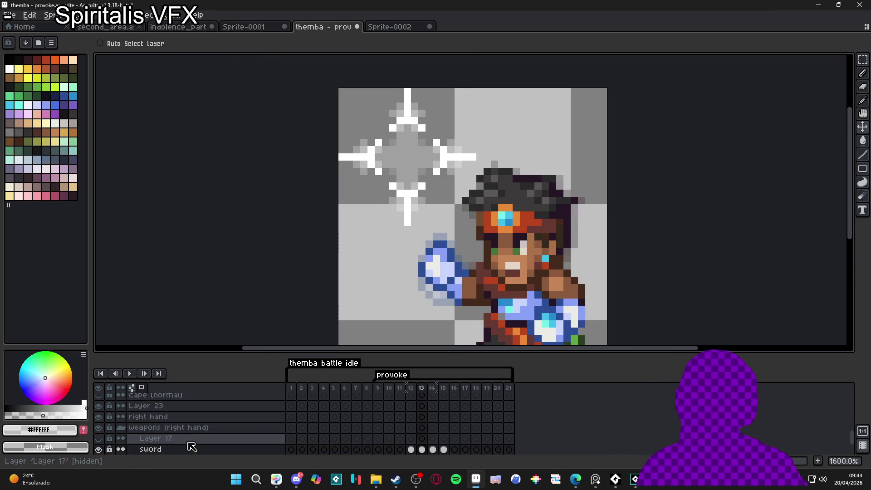
- Hide the sword layer's sparkle, zoom out, and check frame 15 onward
{"action": "left_click", "coordinate": [99, 449]}
{"action": "scroll", "coordinate": [373, 191], "scroll_direction": "down", "scroll_amount": 2}
{"action": "left_click", "coordinate": [51, 15]}
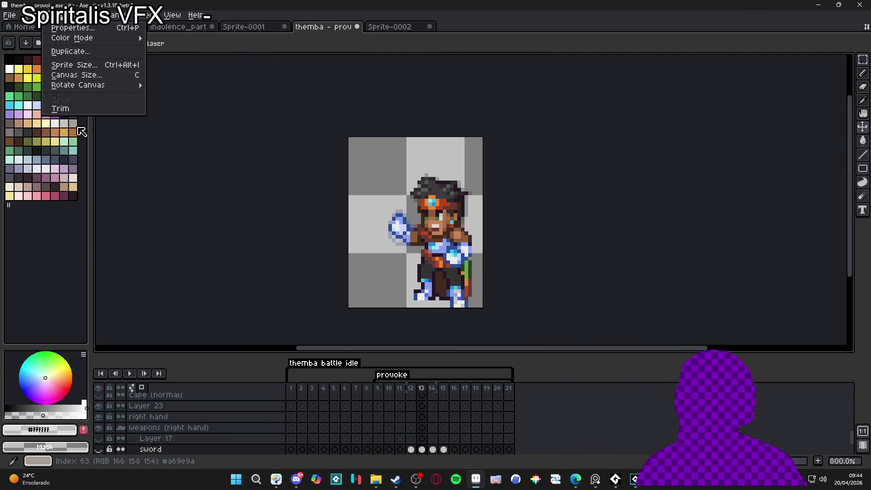
{"action": "key", "text": "Escape"}
{"action": "key", "text": "minus"}
{"action": "scroll", "coordinate": [383, 188], "scroll_direction": "down", "scroll_amount": 2}
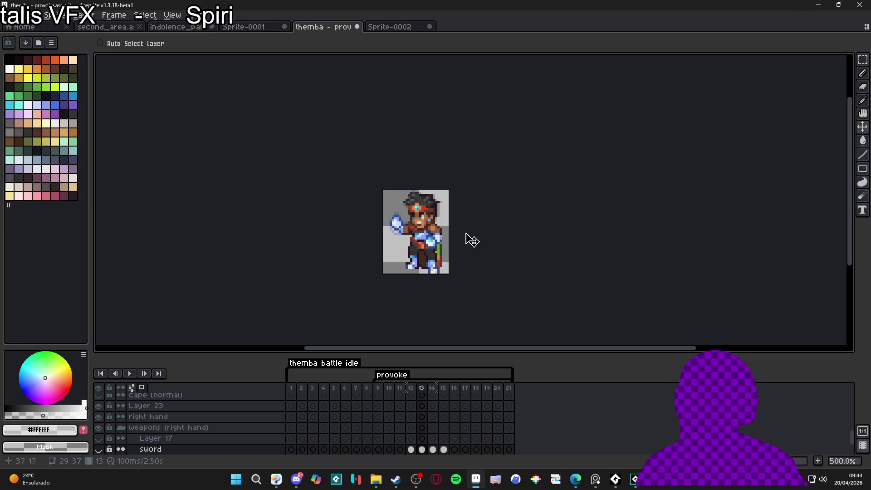
{"action": "left_click", "coordinate": [443, 388]}
{"action": "key", "text": "Right"}
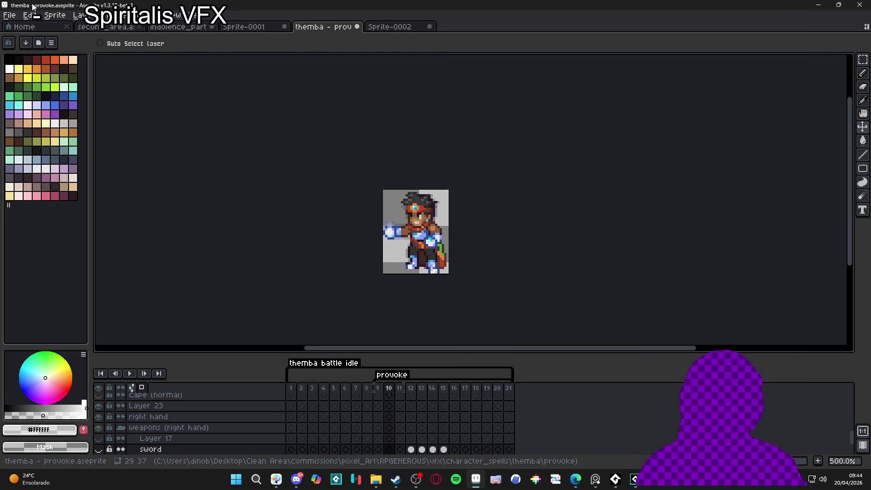
- Save a copy as a GIF named spr_themba_provoke_gif
{"action": "left_click", "coordinate": [10, 15]}
{"action": "left_click", "coordinate": [25, 70]}
{"action": "left_click", "coordinate": [573, 349]}
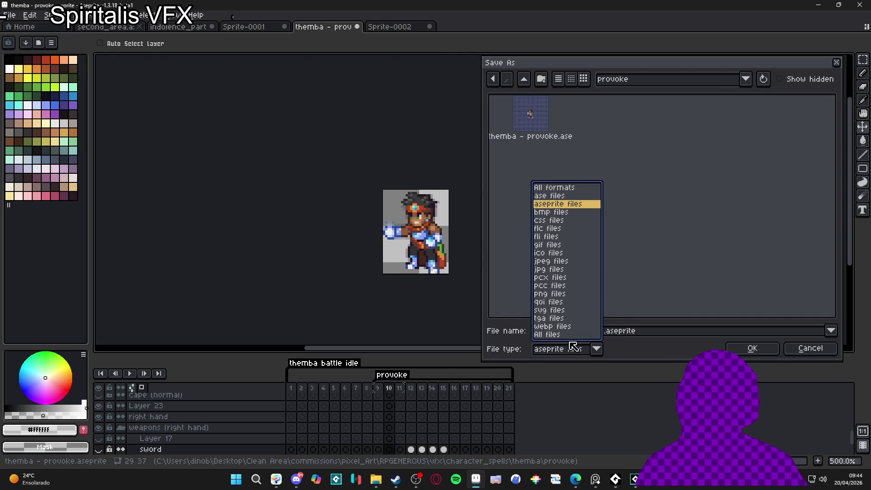
{"action": "left_click", "coordinate": [555, 245]}
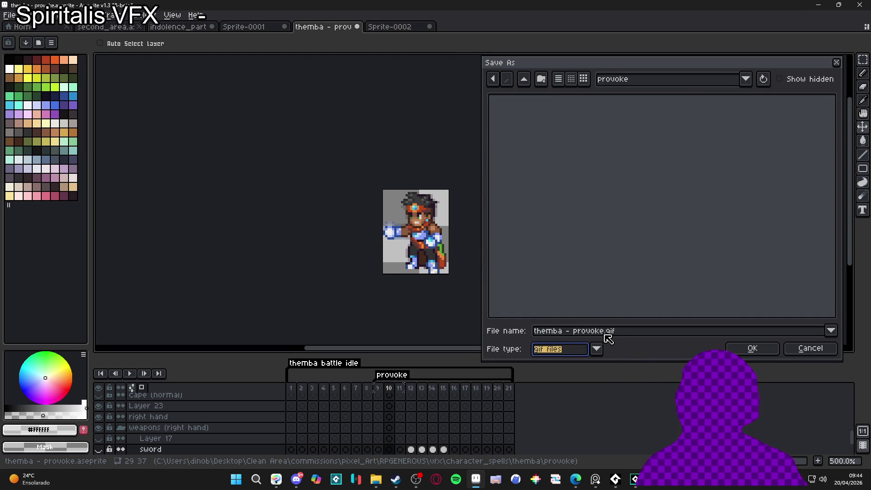
{"action": "key", "text": "shift+Tab"}
{"action": "type", "text": "spr"}
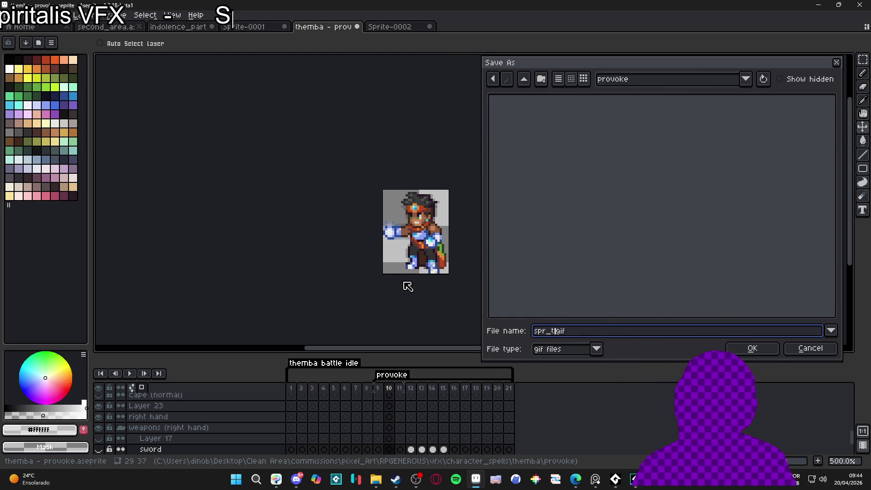
{"action": "type", "text": "emba_provoke"}
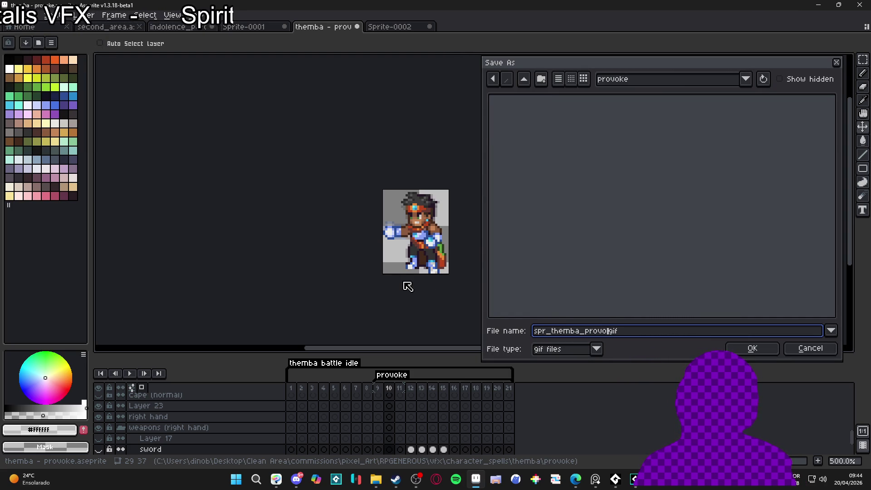
{"action": "type", "text": "_gif"}
{"action": "key", "text": "Return"}
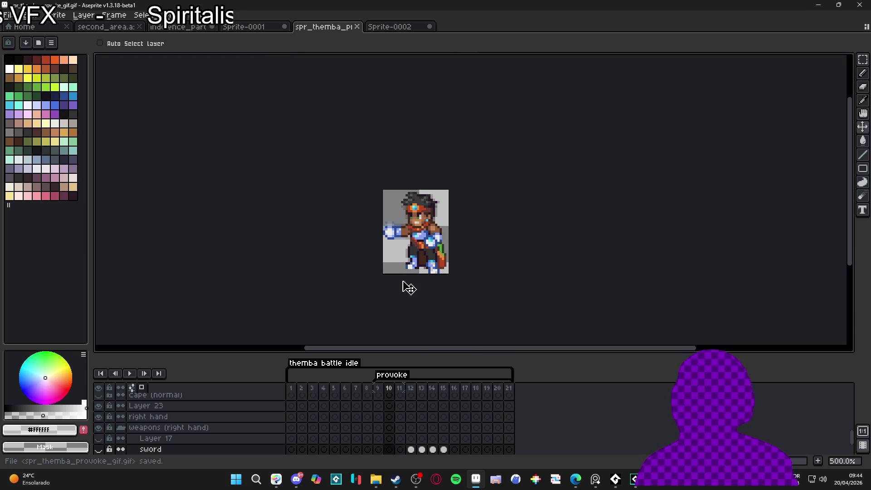
- Browse File Explorer to vfx > character_spells > themba > provoke, docked beside GameMaker
{"action": "left_click", "coordinate": [635, 479]}
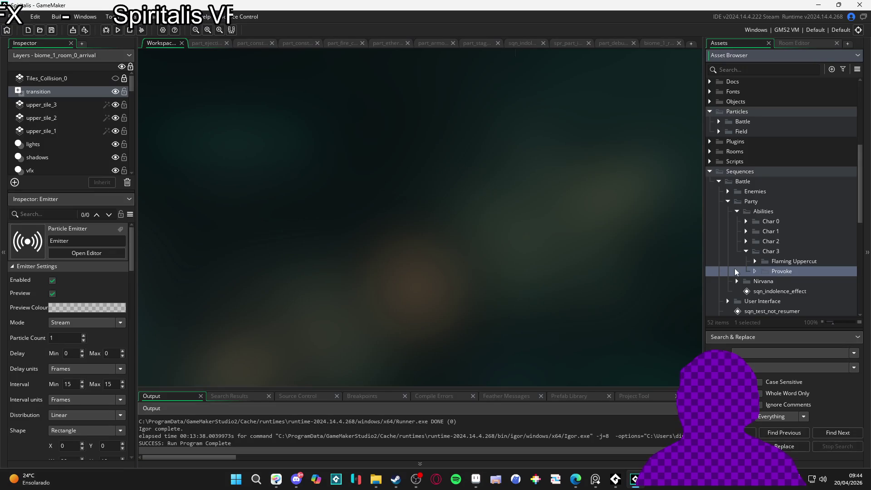
{"action": "left_click", "coordinate": [376, 479]}
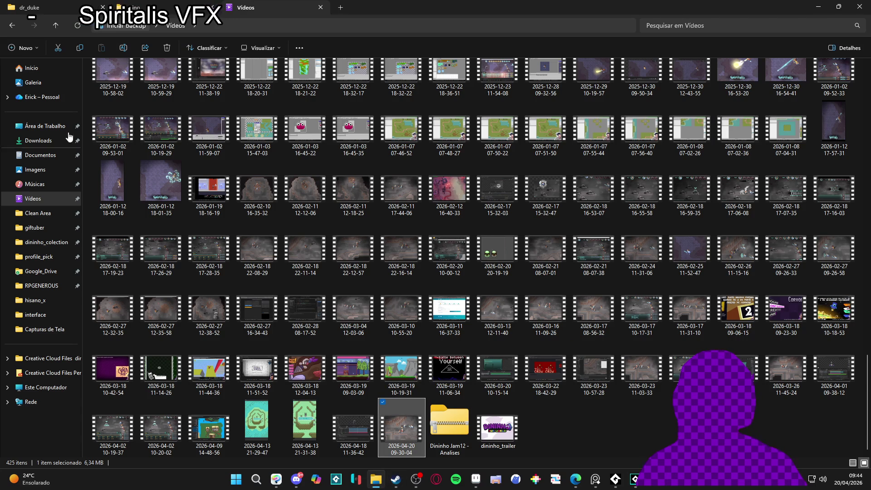
{"action": "left_click", "coordinate": [173, 5]}
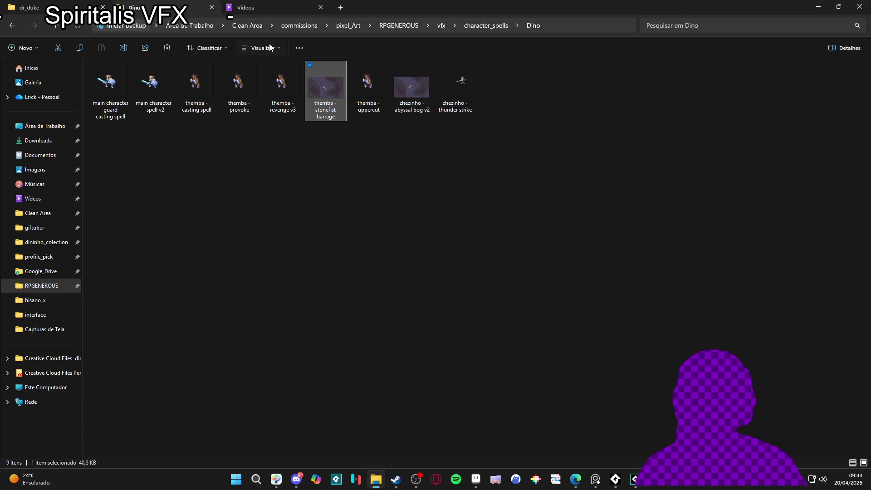
{"action": "left_click", "coordinate": [440, 26]}
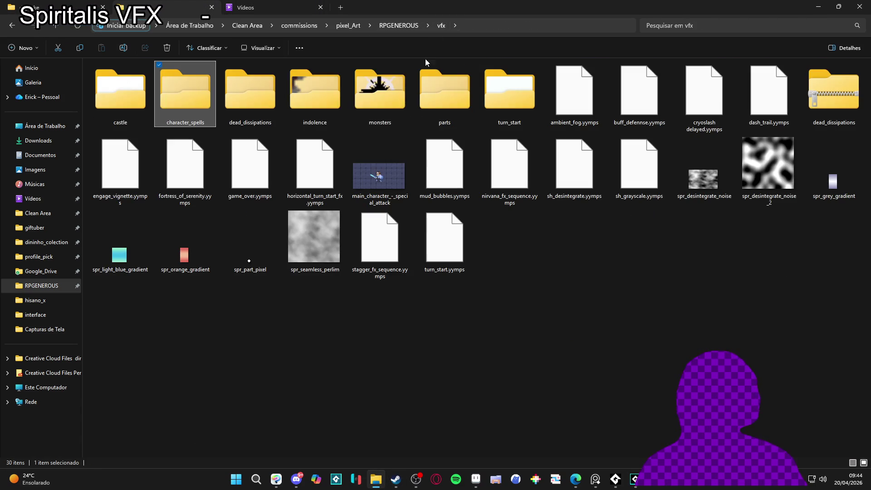
{"action": "double_click", "coordinate": [192, 108]}
{"action": "double_click", "coordinate": [354, 106]}
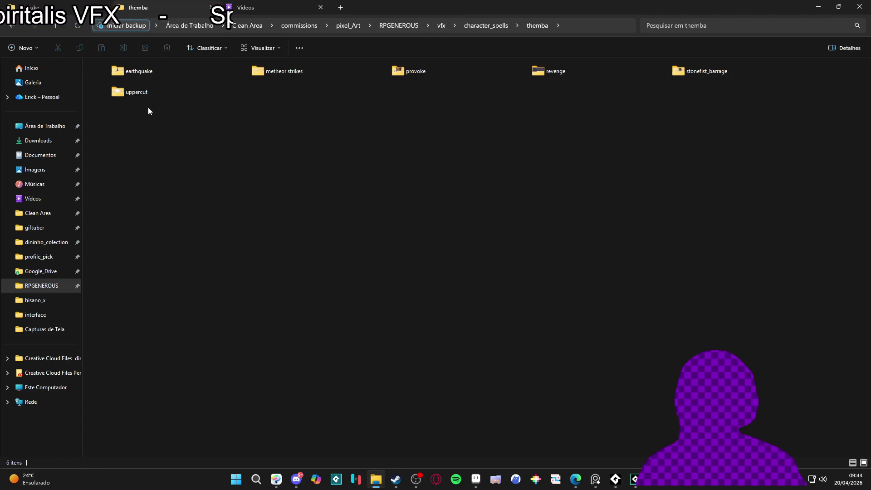
{"action": "double_click", "coordinate": [413, 69]}
{"action": "key", "text": "super+Down"}
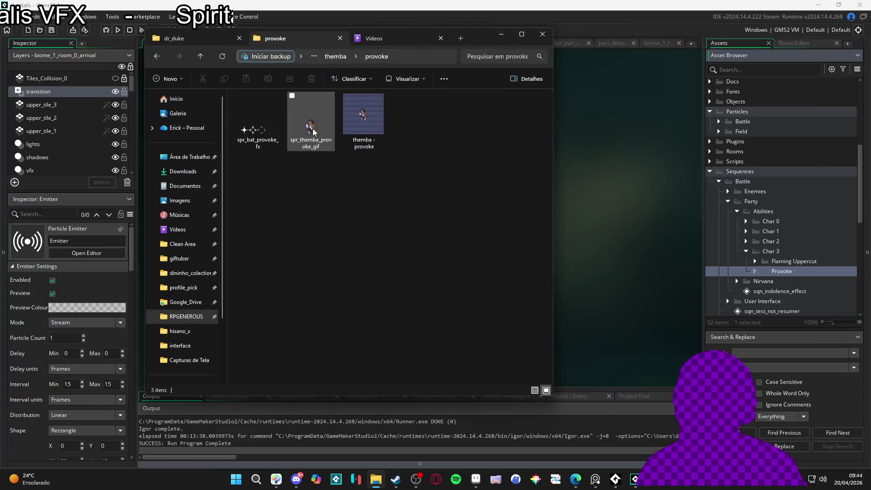
- Drag spr_themba_provoke_gif and spr_bat_provoke_fx into GameMaker's Provoke group
{"action": "left_click", "coordinate": [311, 122]}
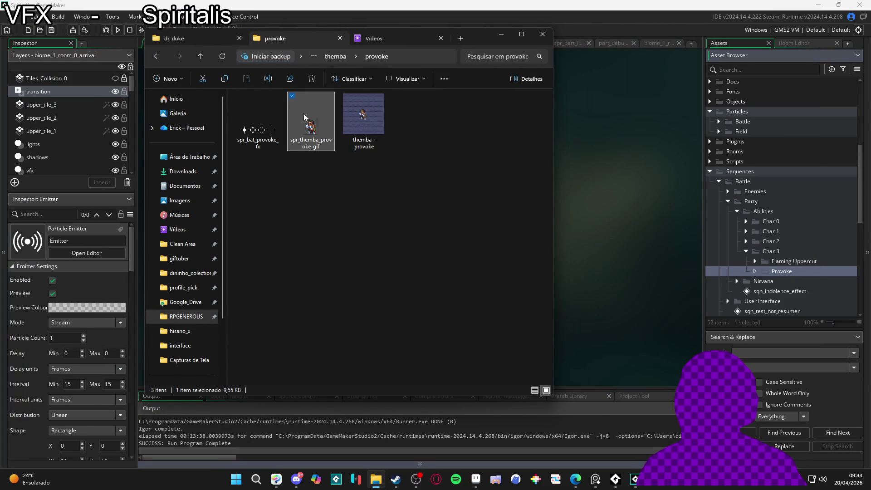
{"action": "left_click_drag", "start_coordinate": [811, 280], "coordinate": [780, 273]}
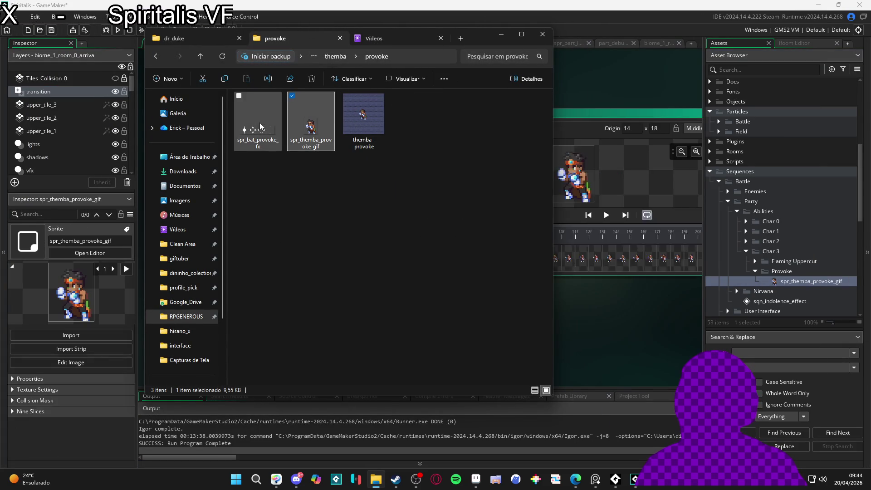
{"action": "mouse_move", "coordinate": [783, 310]}
{"action": "left_mouse_down"}
{"action": "mouse_move", "coordinate": [254, 137]}
{"action": "mouse_move", "coordinate": [780, 272]}
{"action": "left_mouse_up"}
- Drop the sparkle strip into the Provoke assets after checking the Sprite-0002 document in Aseprite
{"action": "left_click", "coordinate": [494, 37]}
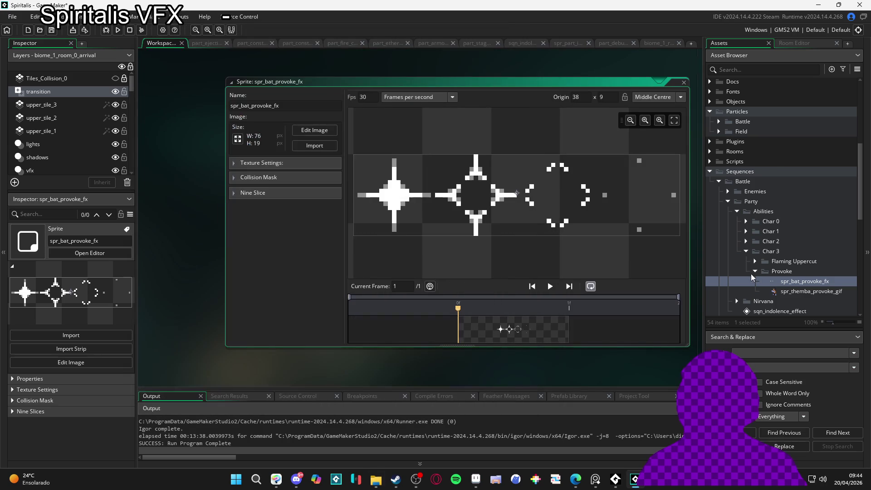
{"action": "left_click", "coordinate": [475, 479]}
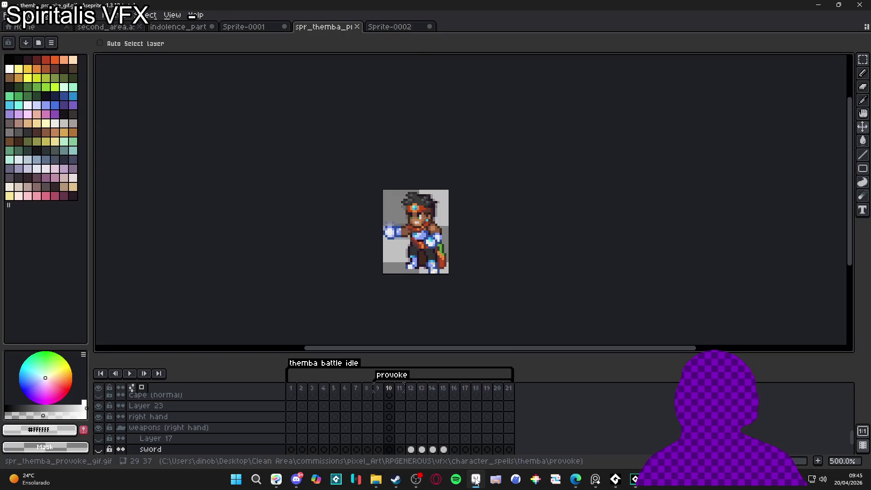
{"action": "left_click", "coordinate": [391, 27]}
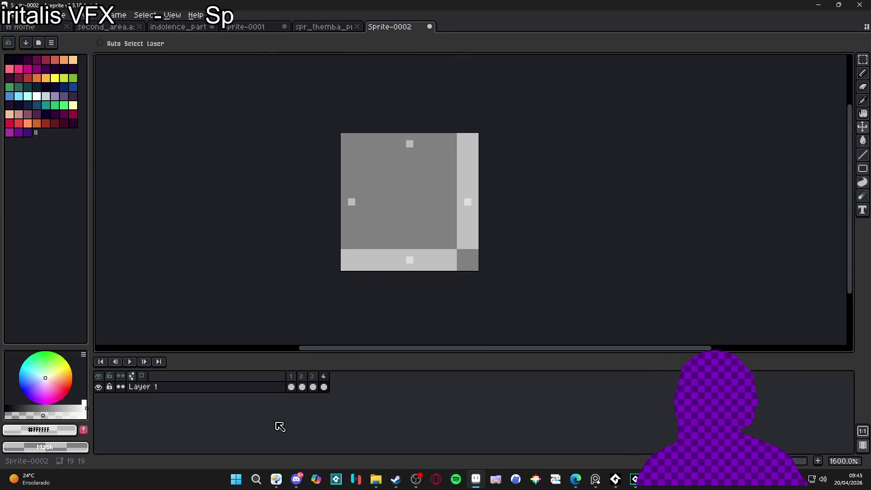
{"action": "key", "text": "alt+Tab"}
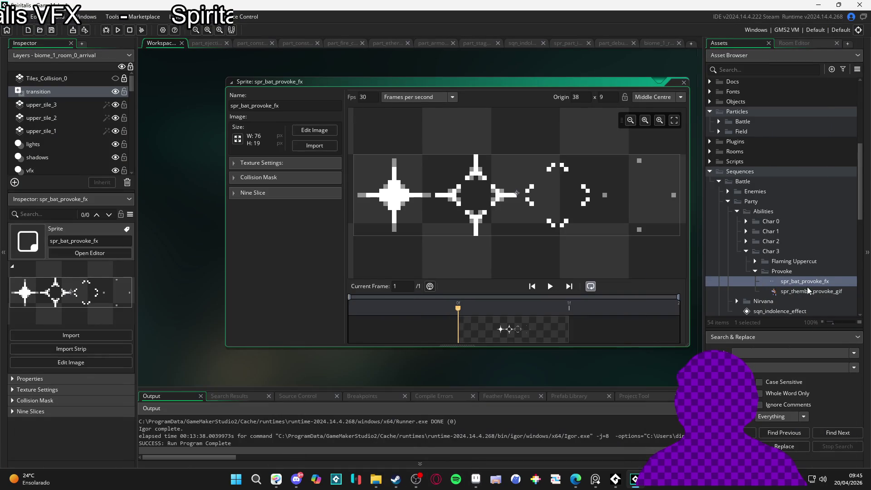
- Convert the spr_bat_provoke_fx strip into four 19×19 frames, replacing the existing frames
{"action": "left_click", "coordinate": [315, 130]}
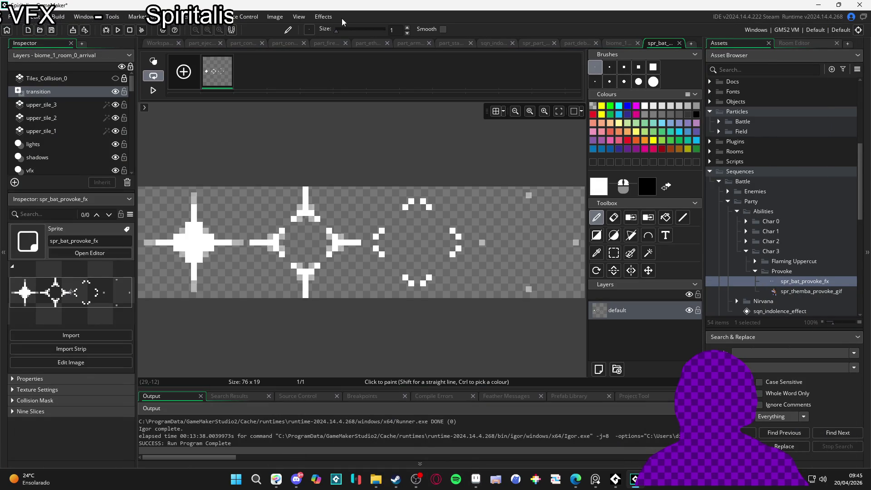
{"action": "left_click", "coordinate": [272, 16]}
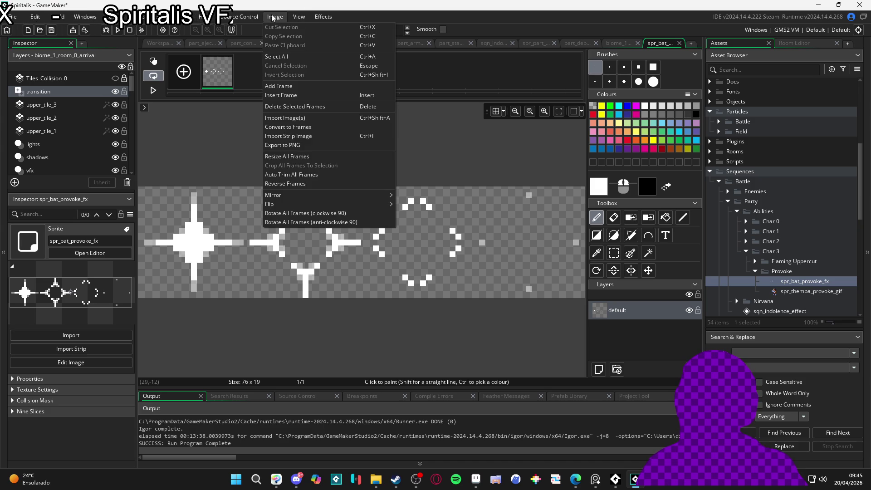
{"action": "left_click", "coordinate": [332, 128]}
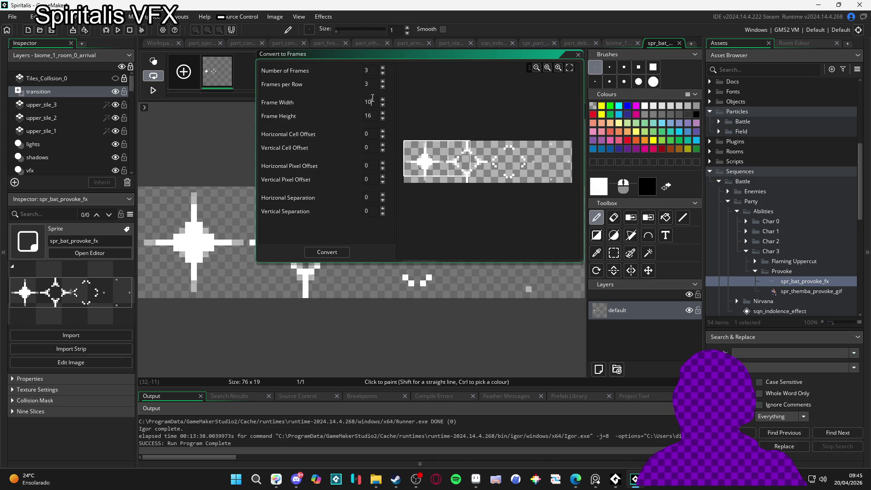
{"action": "type", "text": "19"}
{"action": "key", "text": "Tab"}
{"action": "type", "text": "19"}
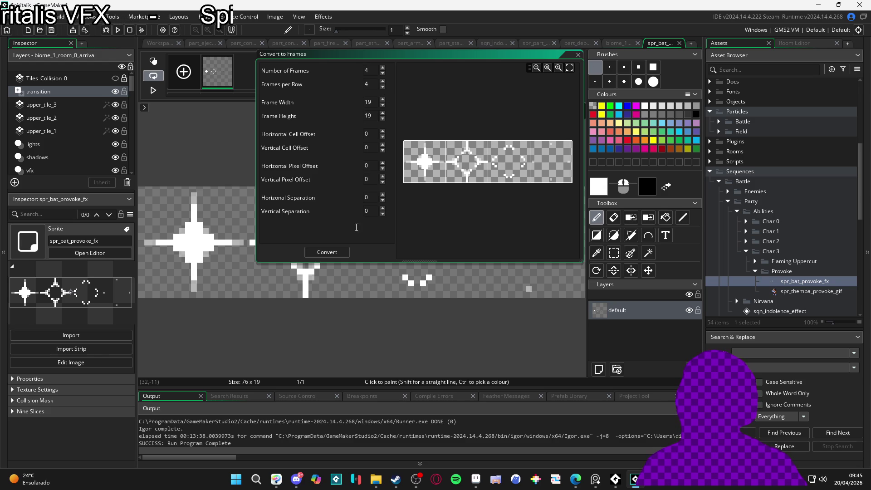
{"action": "left_click", "coordinate": [327, 252]}
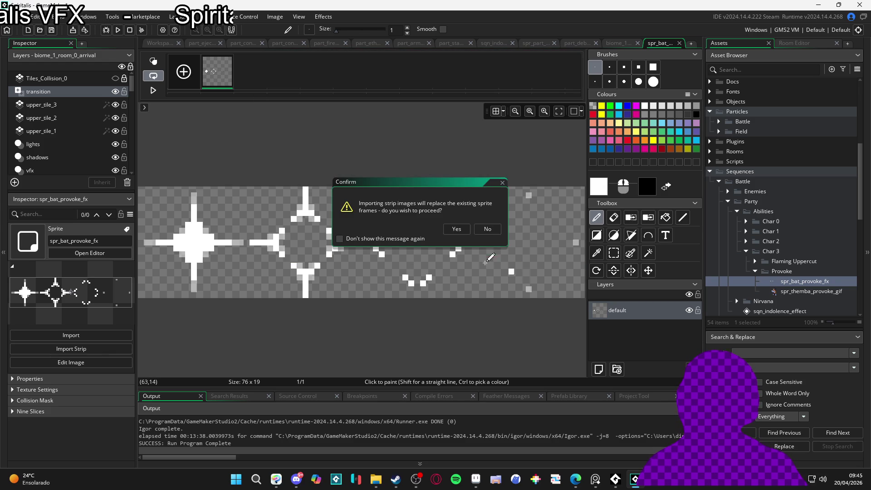
{"action": "left_click", "coordinate": [447, 230]}
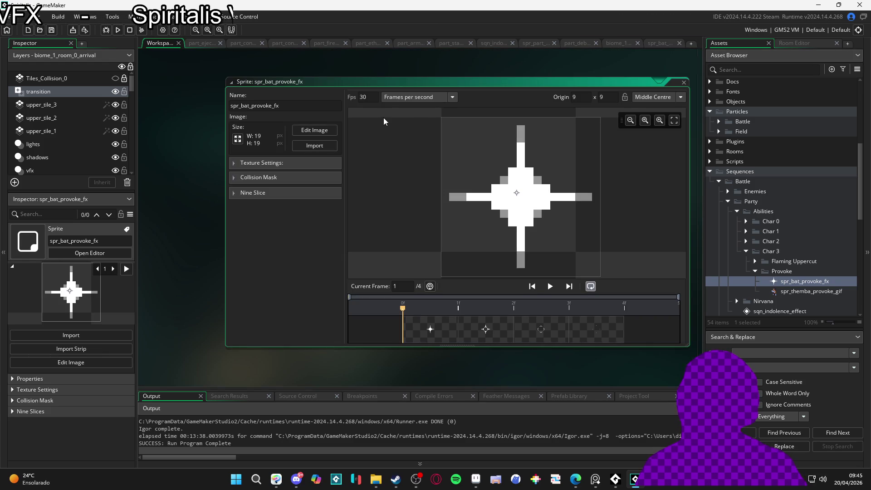
- Change spr_bat_provoke_fx from 30 to 20 fps and preview its four-frame sparkle animation
{"action": "double_click", "coordinate": [375, 101]}
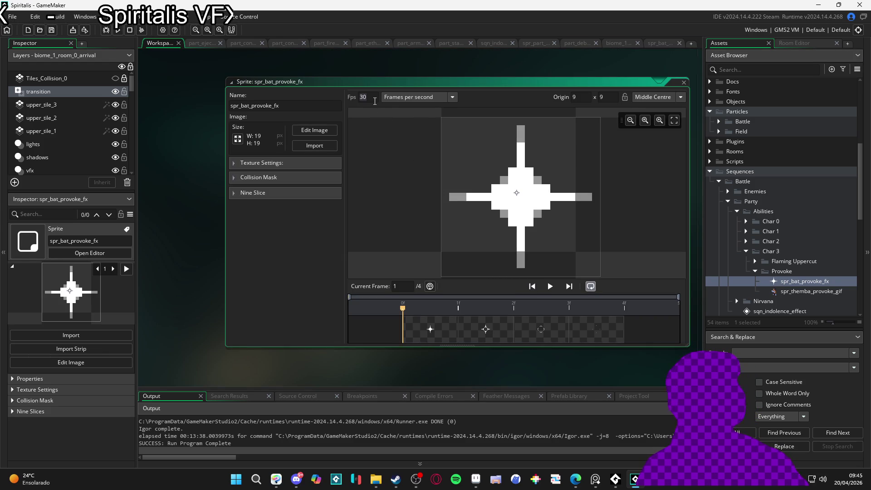
{"action": "type", "text": "20"}
{"action": "left_click", "coordinate": [550, 290]}
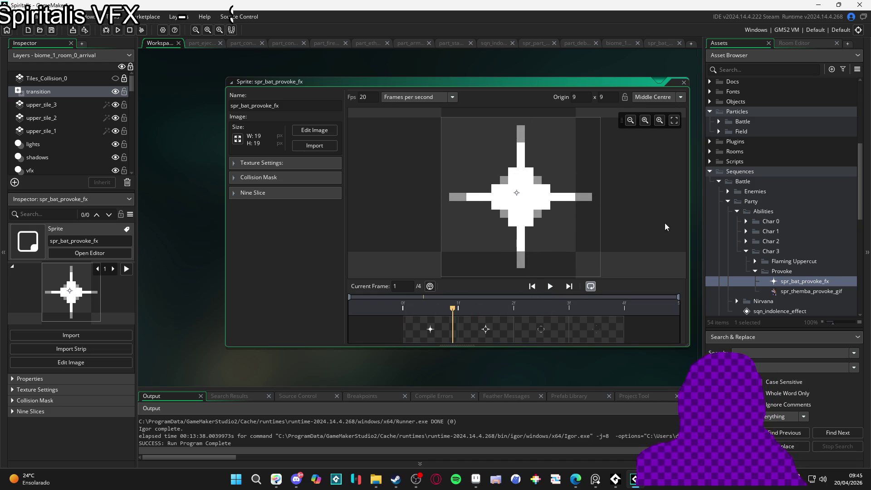
{"action": "scroll", "coordinate": [781, 271], "scroll_direction": "down", "scroll_amount": 3}
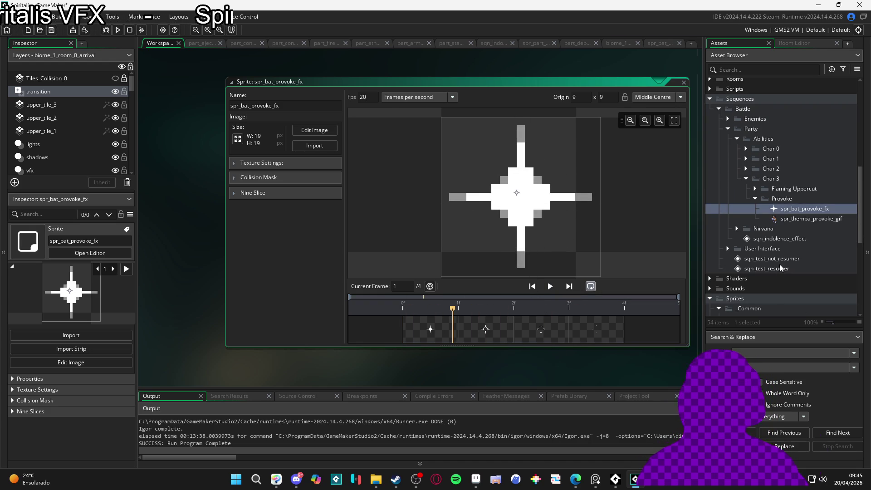
{"action": "scroll", "coordinate": [766, 210], "scroll_direction": "down", "scroll_amount": 8}
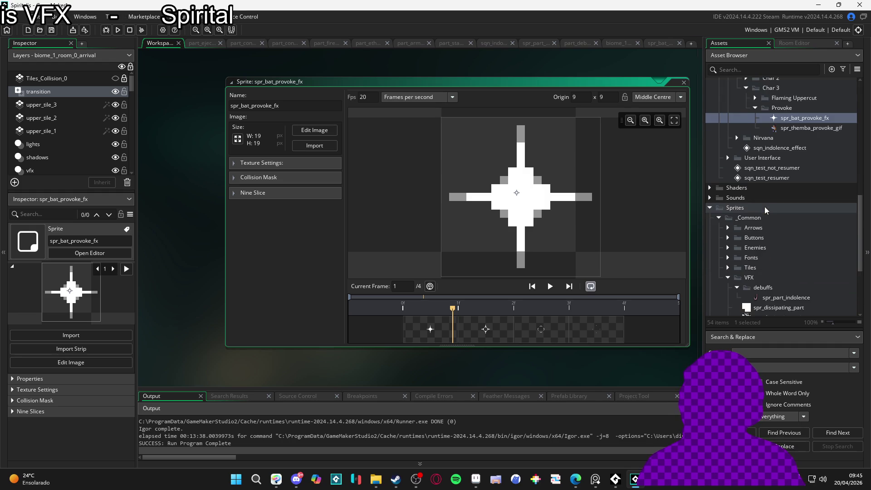
{"action": "scroll", "coordinate": [750, 217], "scroll_direction": "up", "scroll_amount": 8}
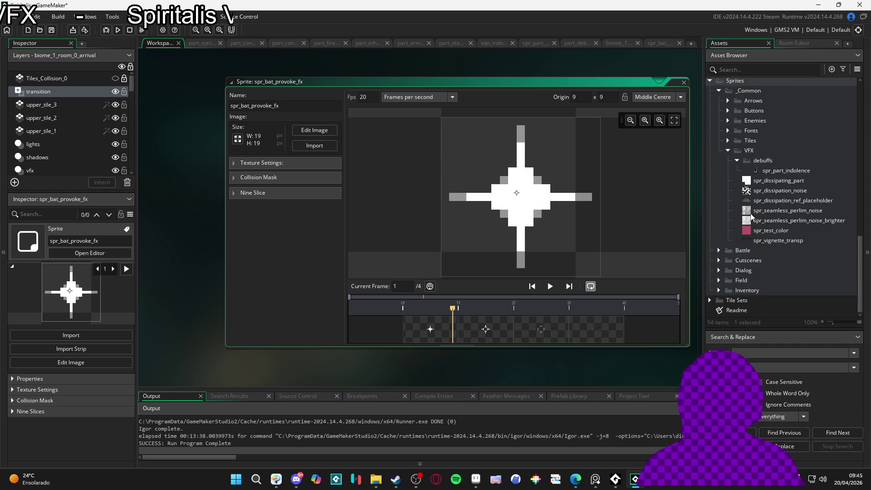
{"action": "left_click", "coordinate": [655, 43]}
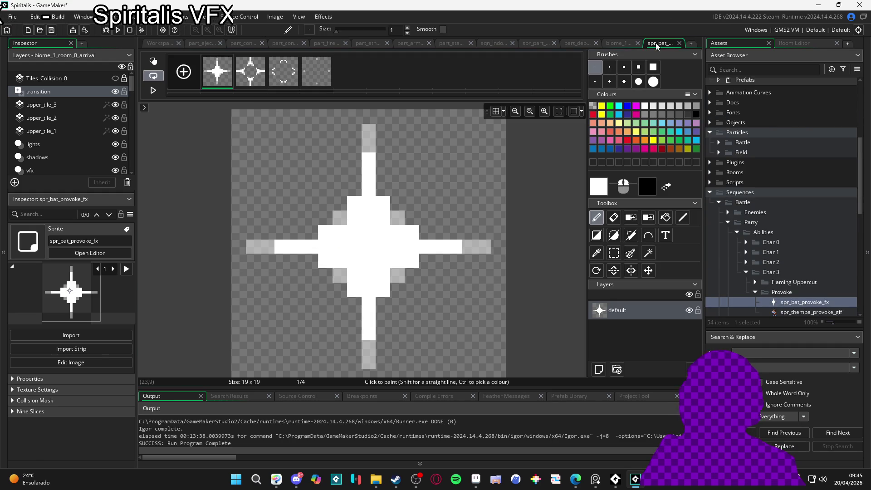
{"action": "left_click", "coordinate": [613, 42]}
{"action": "left_click", "coordinate": [567, 43]}
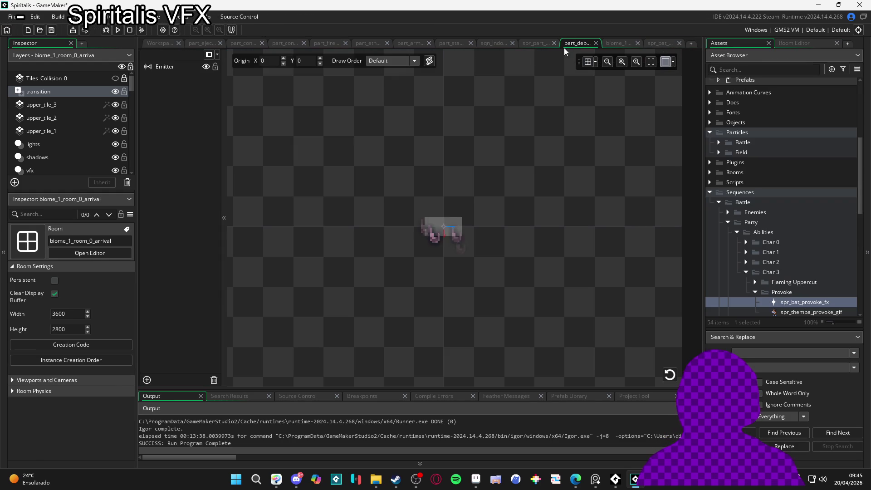
{"action": "left_click", "coordinate": [541, 40]}
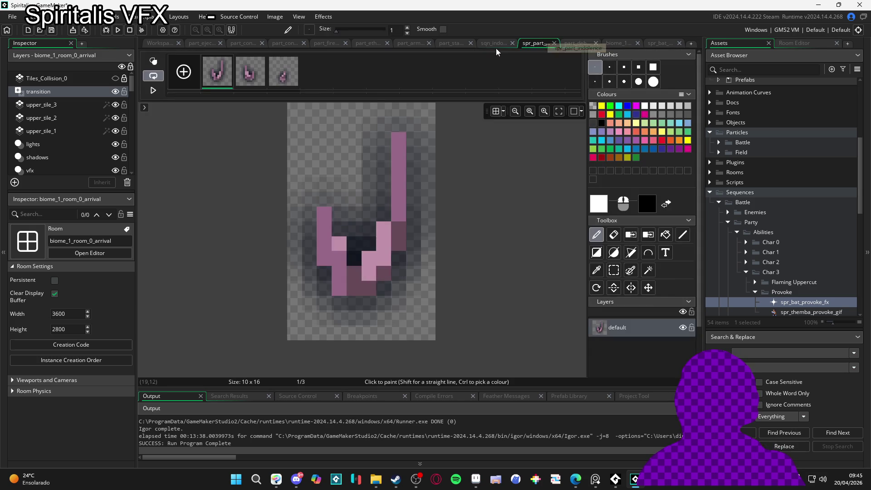
{"action": "left_click", "coordinate": [494, 44]}
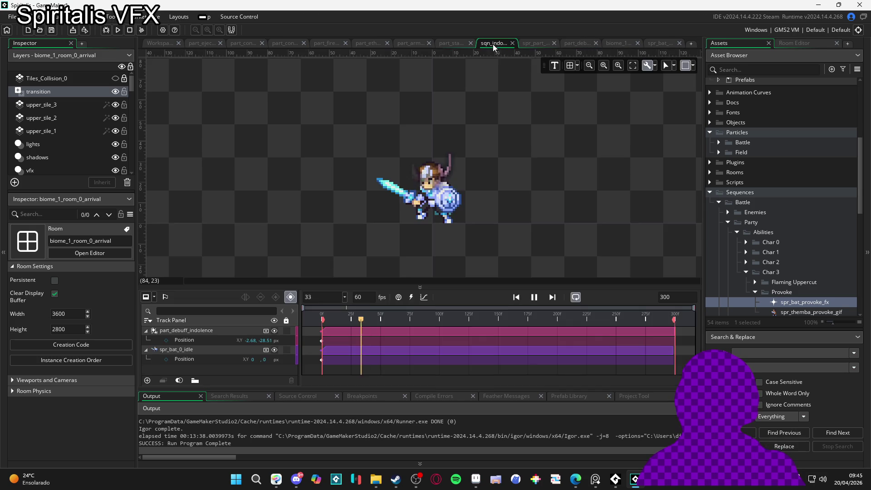
{"action": "left_click", "coordinate": [450, 44]}
{"action": "left_click", "coordinate": [412, 41]}
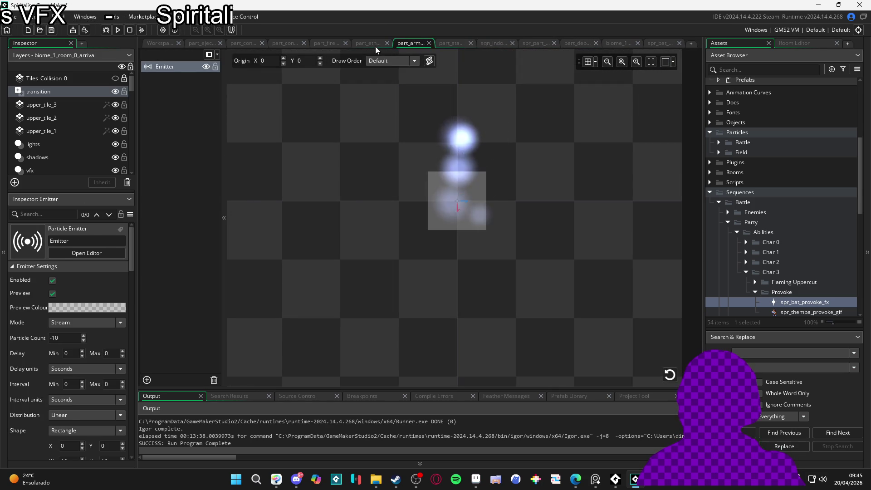
{"action": "left_click", "coordinate": [374, 44]}
{"action": "left_click", "coordinate": [424, 44]}
{"action": "left_click", "coordinate": [452, 44]}
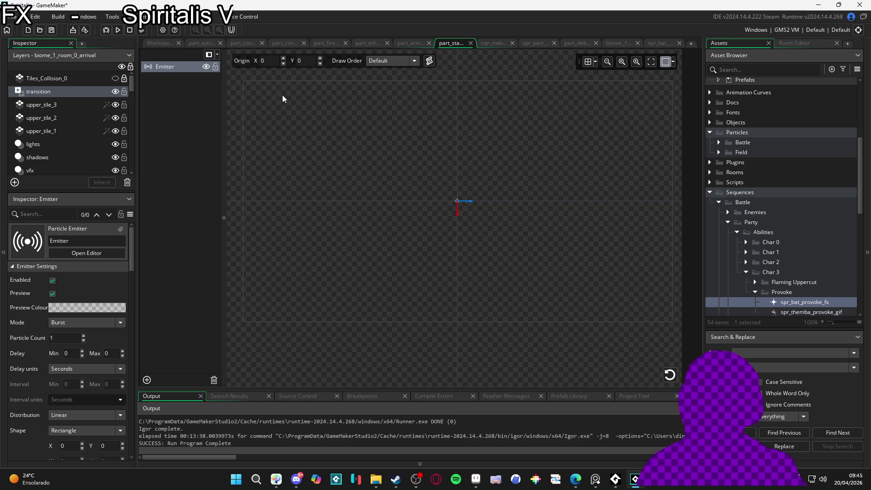
{"action": "left_click", "coordinate": [658, 43]}
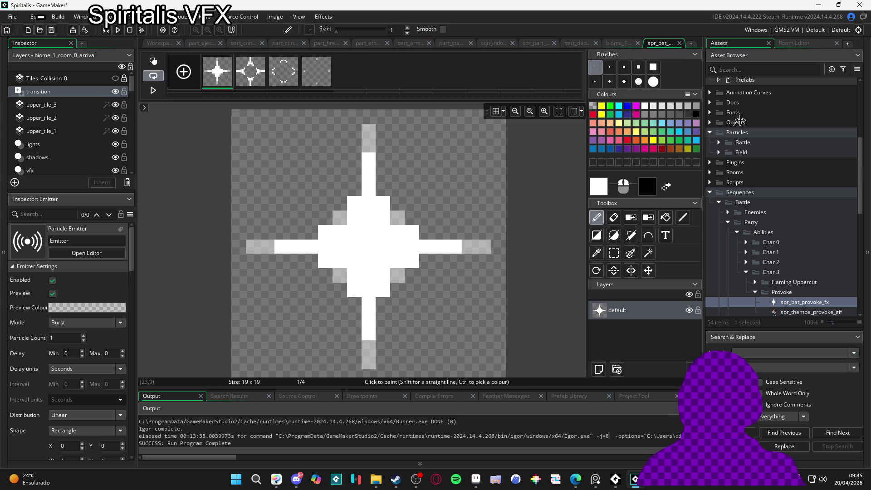
{"action": "scroll", "coordinate": [802, 260], "scroll_direction": "down", "scroll_amount": 5}
{"action": "scroll", "coordinate": [789, 234], "scroll_direction": "up", "scroll_amount": 3}
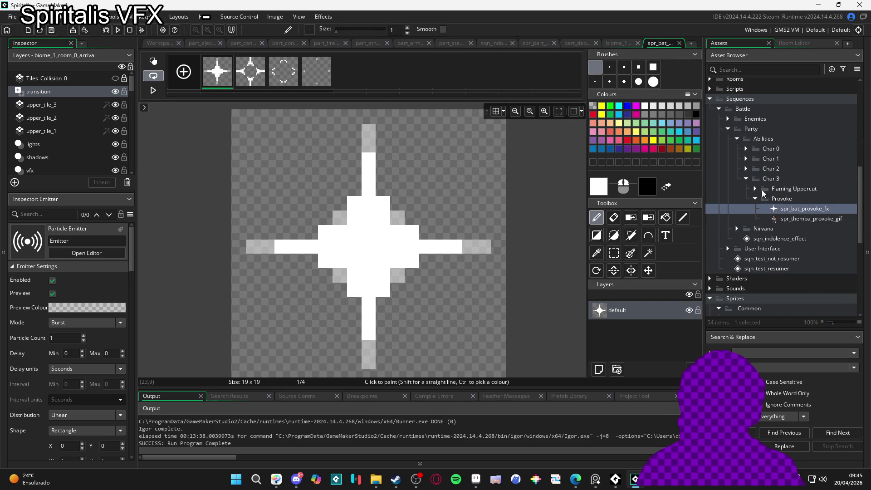
{"action": "scroll", "coordinate": [782, 196], "scroll_direction": "down", "scroll_amount": 7}
{"action": "scroll", "coordinate": [769, 220], "scroll_direction": "up", "scroll_amount": 7}
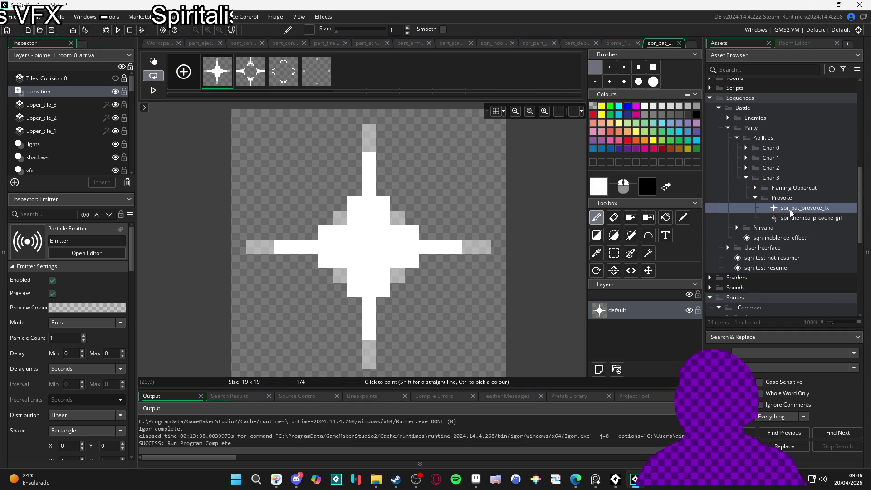
- Create a new sequence in Char 3's Provoke folder and name it sqn_themba_provoke
{"action": "right_click", "coordinate": [782, 199]}
{"action": "mouse_move", "coordinate": [773, 205]}
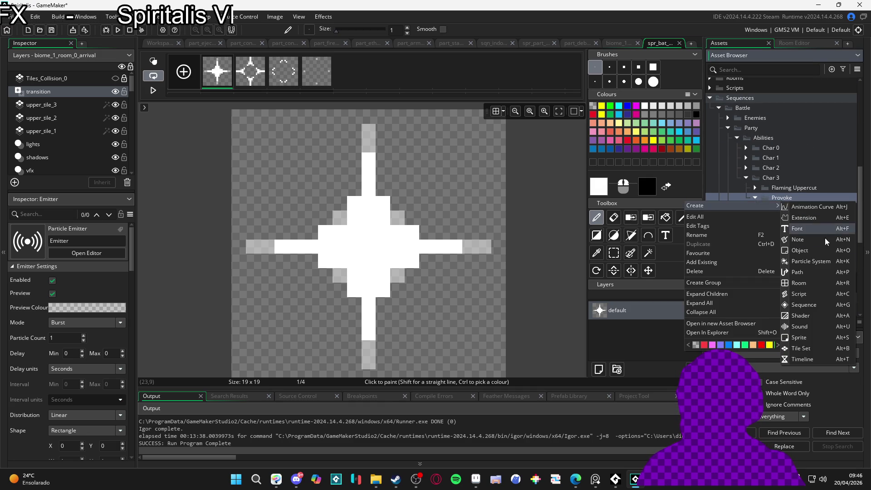
{"action": "left_click", "coordinate": [812, 304]}
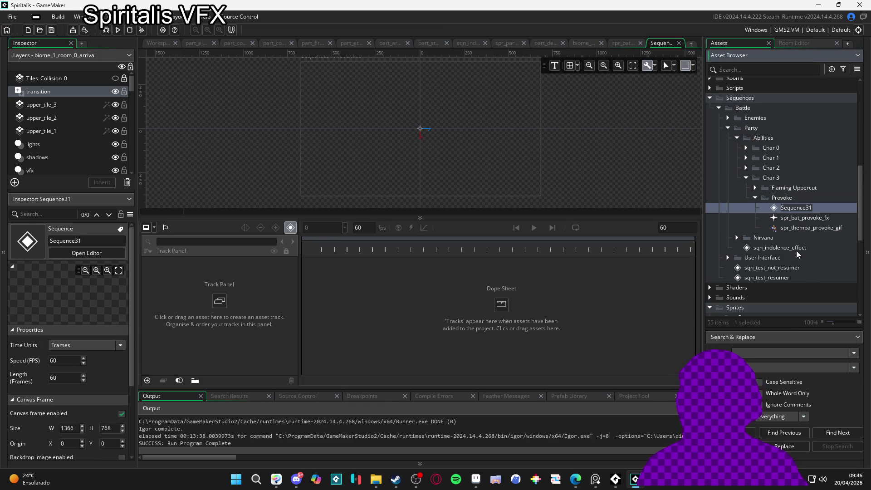
{"action": "type", "text": "sqn_"}
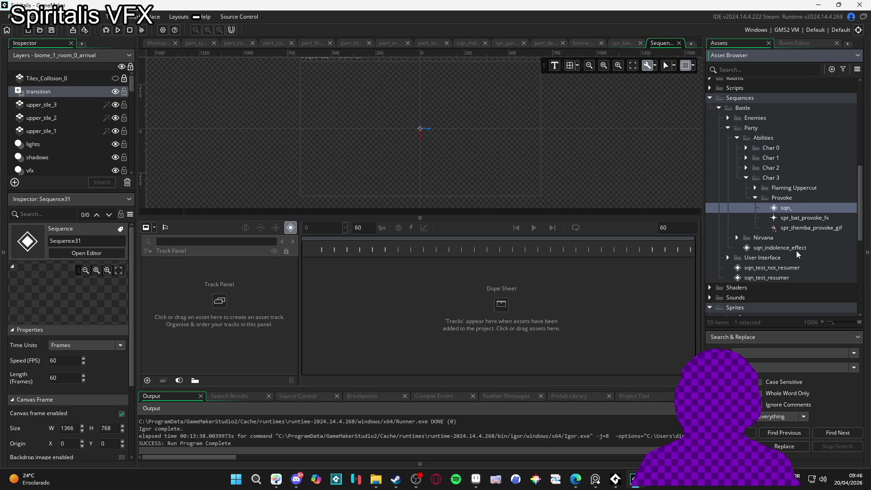
{"action": "type", "text": "themba_"}
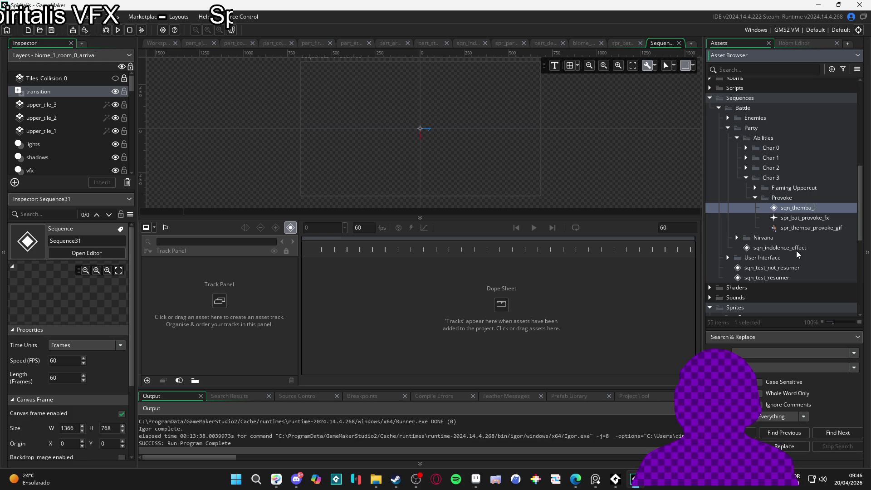
{"action": "type", "text": "provoke"}
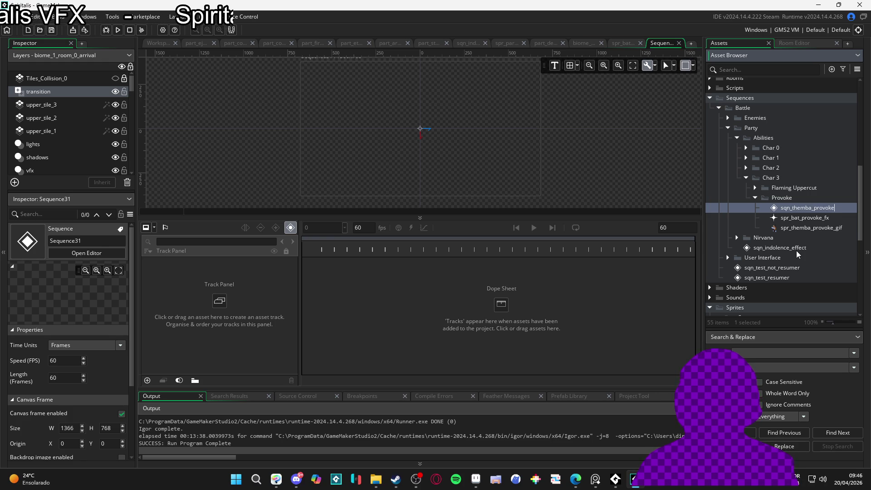
{"action": "key", "text": "Return"}
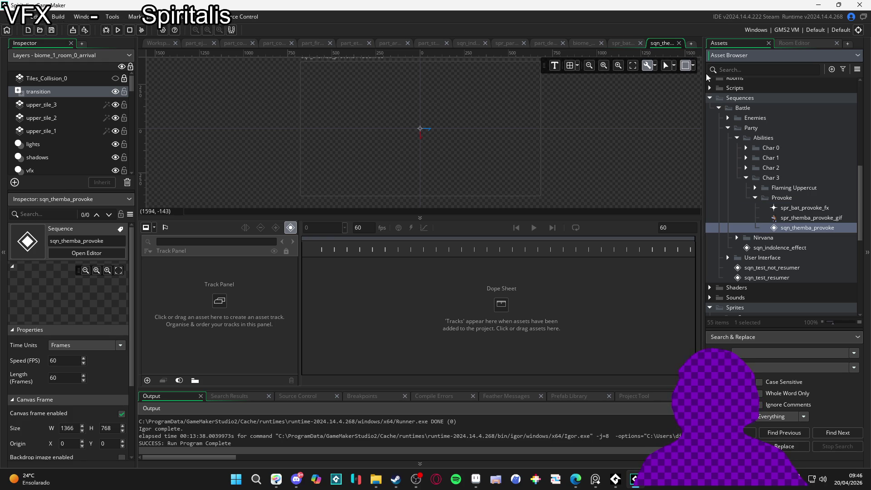
- Resize the sequence canvas frame from 1366×768 to 320×180 and enlarge the canvas area above the timeline
{"action": "left_click", "coordinate": [692, 66]}
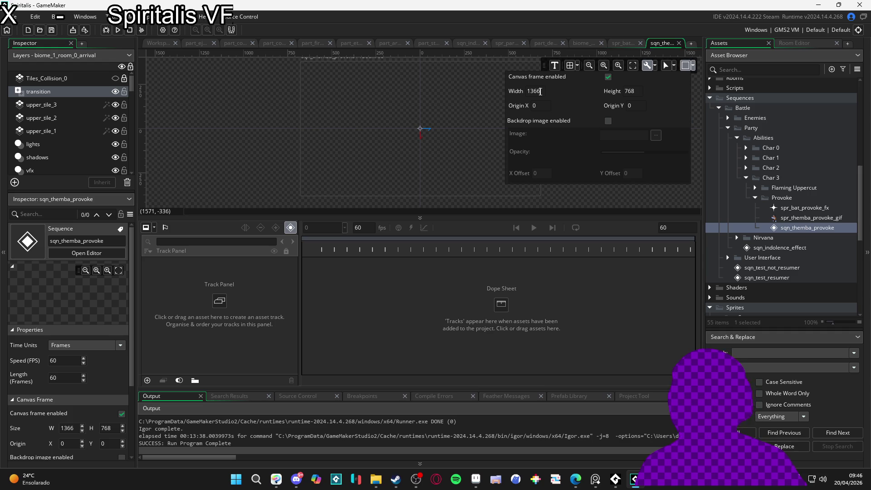
{"action": "type", "text": "380"}
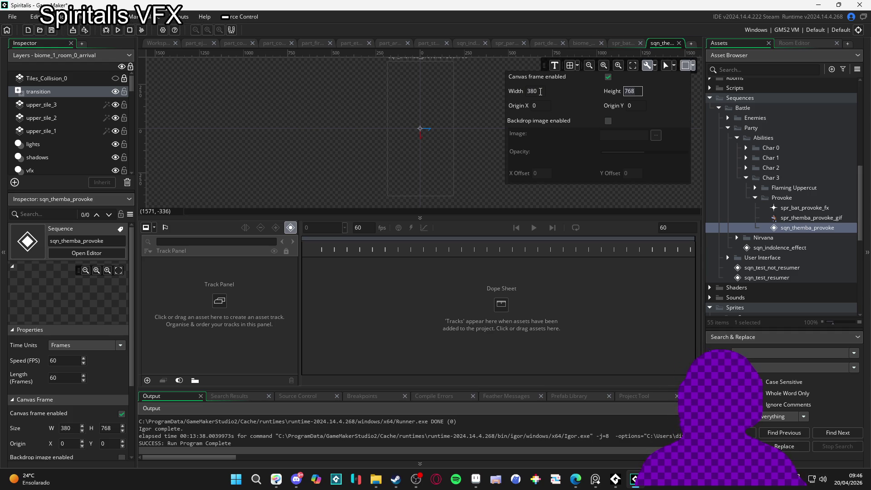
{"action": "left_click", "coordinate": [541, 91]}
{"action": "type", "text": "18"}
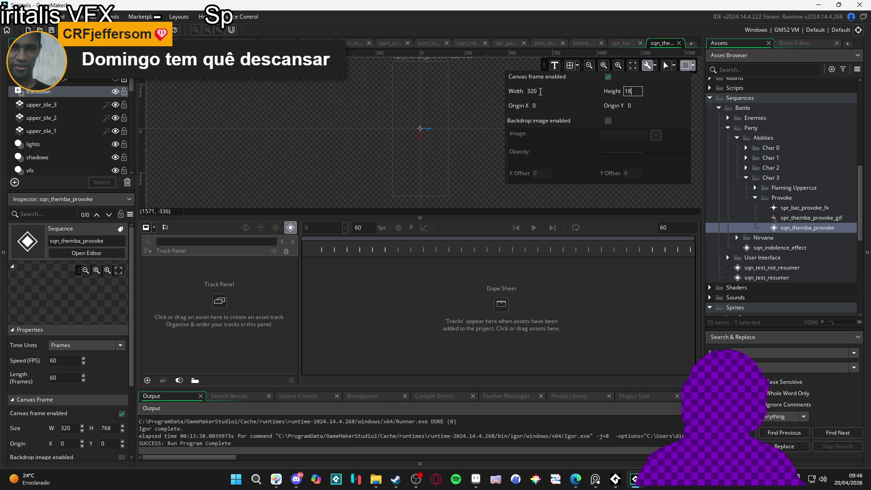
{"action": "type", "text": "0"}
{"action": "left_click", "coordinate": [432, 168]}
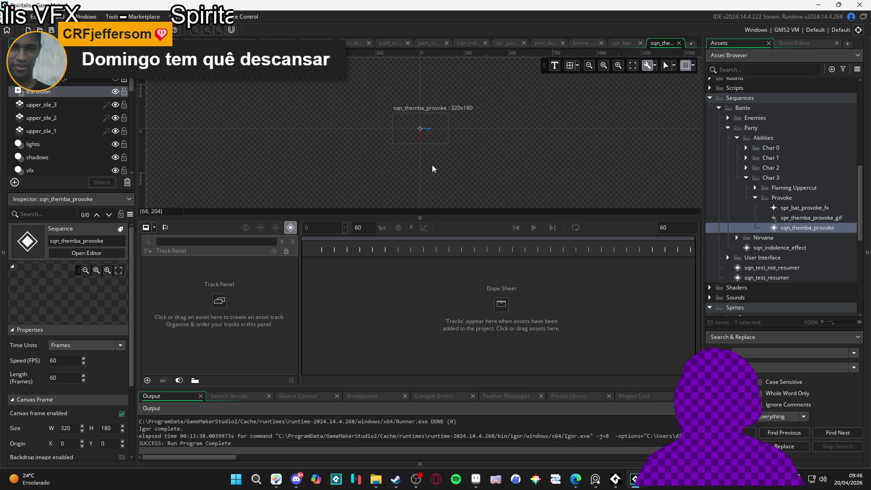
{"action": "scroll", "coordinate": [489, 170], "scroll_direction": "up", "scroll_amount": 2}
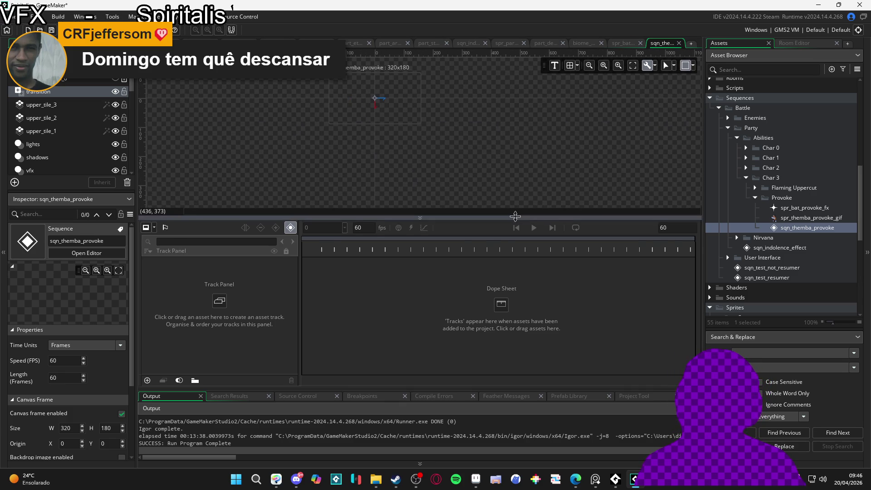
{"action": "left_click_drag", "start_coordinate": [512, 217], "coordinate": [511, 292]}
{"action": "scroll", "coordinate": [425, 172], "scroll_direction": "up", "scroll_amount": 5}
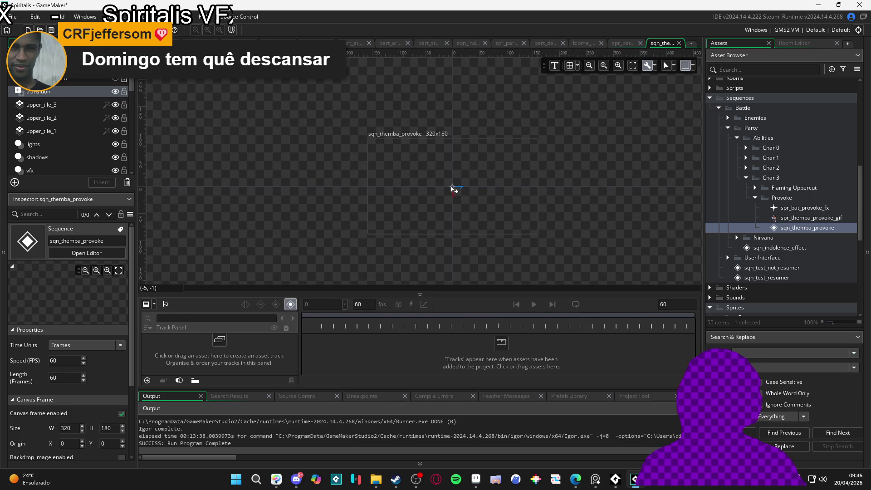
{"action": "scroll", "coordinate": [489, 220], "scroll_direction": "up", "scroll_amount": 2}
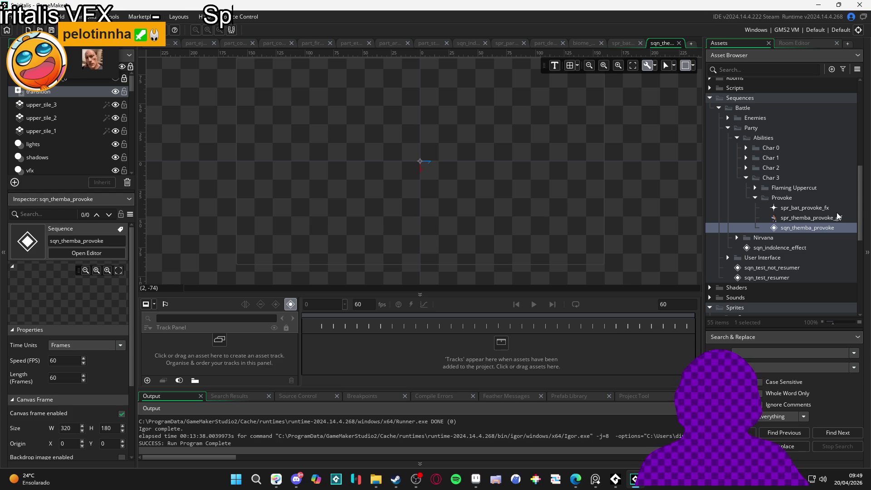
- Add spr_themba_provoke_gif to the sequence canvas as a track, then open it in the sprite editor
{"action": "left_click", "coordinate": [805, 217]}
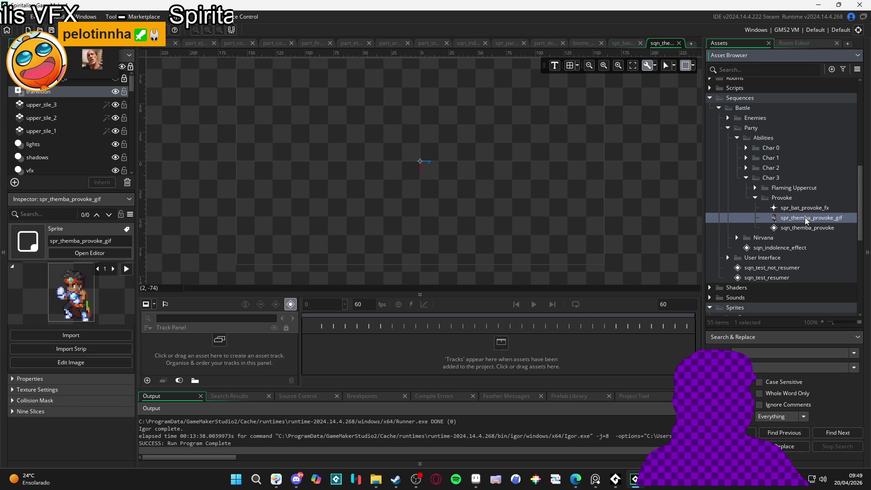
{"action": "mouse_move", "coordinate": [806, 221]}
{"action": "left_mouse_down"}
{"action": "mouse_move", "coordinate": [493, 180]}
{"action": "mouse_move", "coordinate": [443, 159]}
{"action": "left_mouse_up"}
{"action": "left_click", "coordinate": [446, 169]}
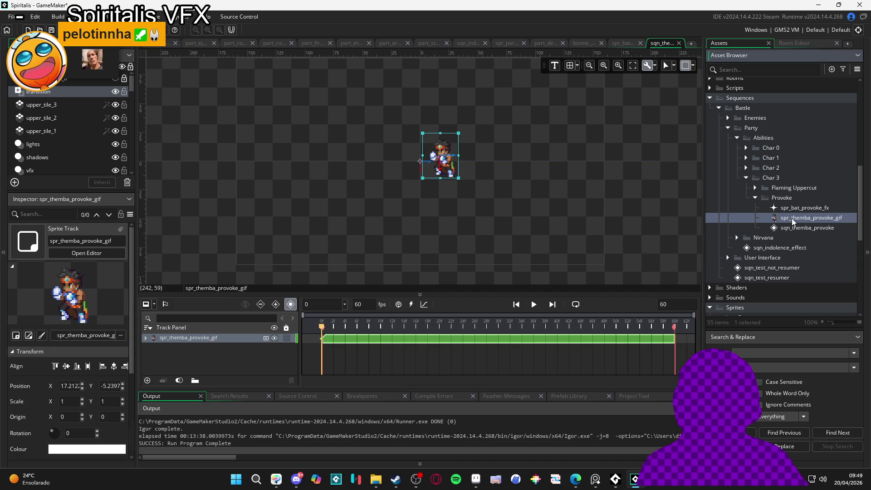
{"action": "double_click", "coordinate": [803, 218]}
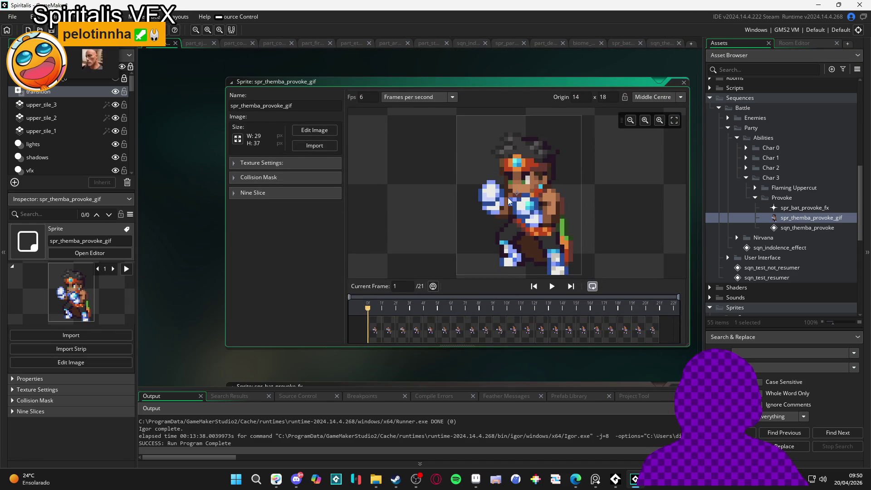
- Place spr_themba_provoke_gif's origin at its feet, 18 x 36, and close the sprite editor
{"action": "left_click", "coordinate": [533, 236]}
{"action": "left_click", "coordinate": [534, 266]}
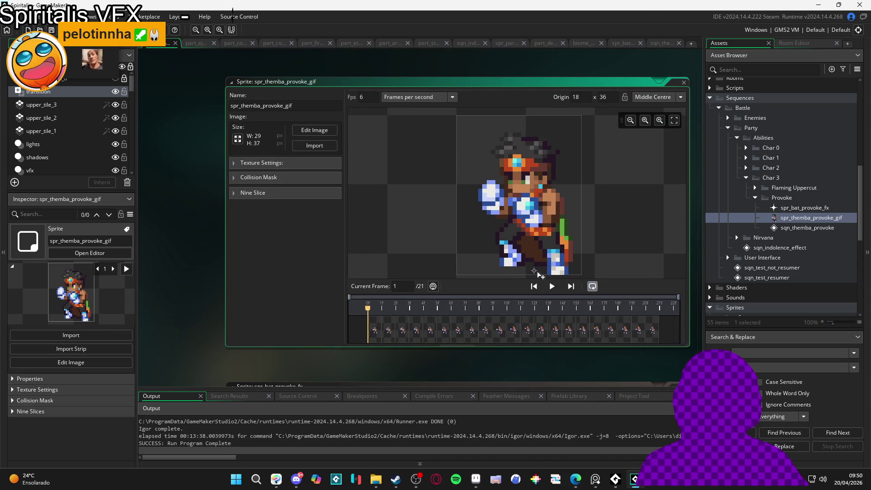
{"action": "left_click", "coordinate": [538, 271]}
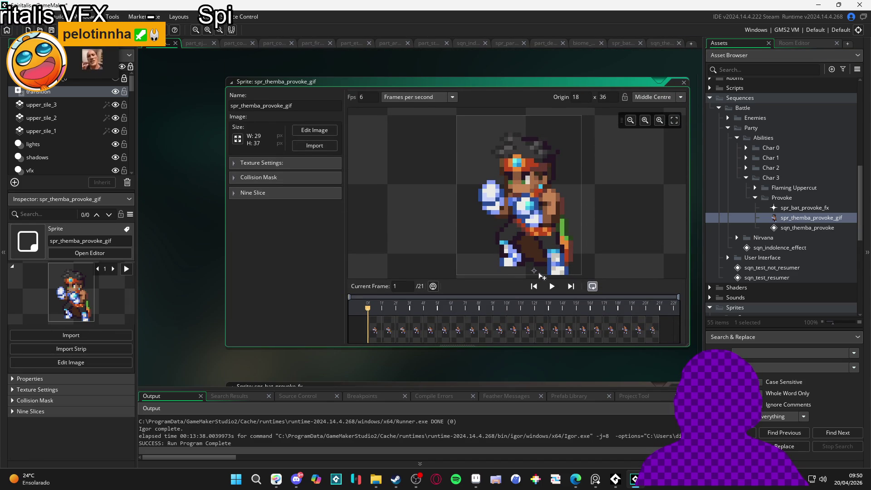
{"action": "left_click", "coordinate": [662, 42]}
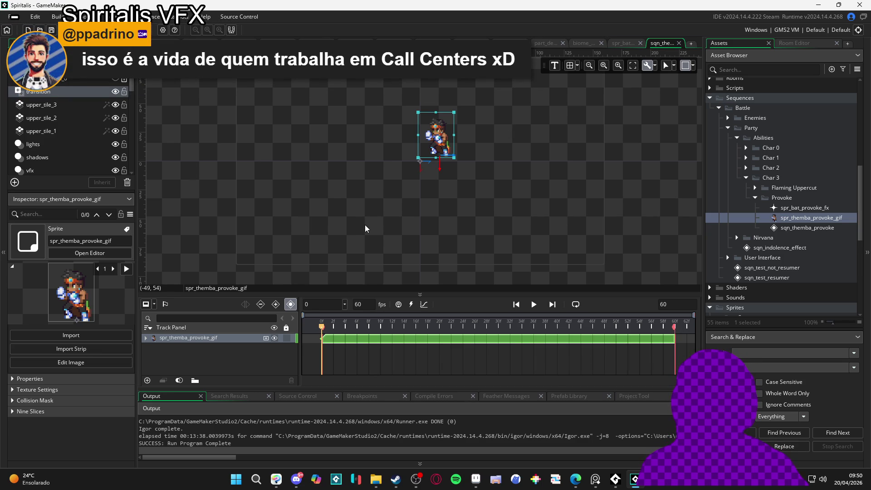
- Expand the spr_themba_provoke_gif track and select its Position subtrack, showing 17.21, -5.24
{"action": "left_click", "coordinate": [146, 338]}
{"action": "left_click", "coordinate": [205, 349]}
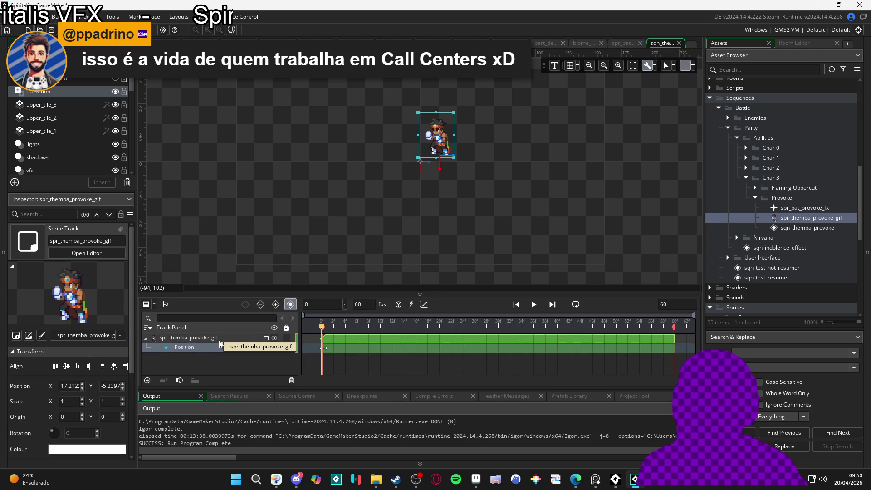
{"action": "left_click", "coordinate": [211, 349]}
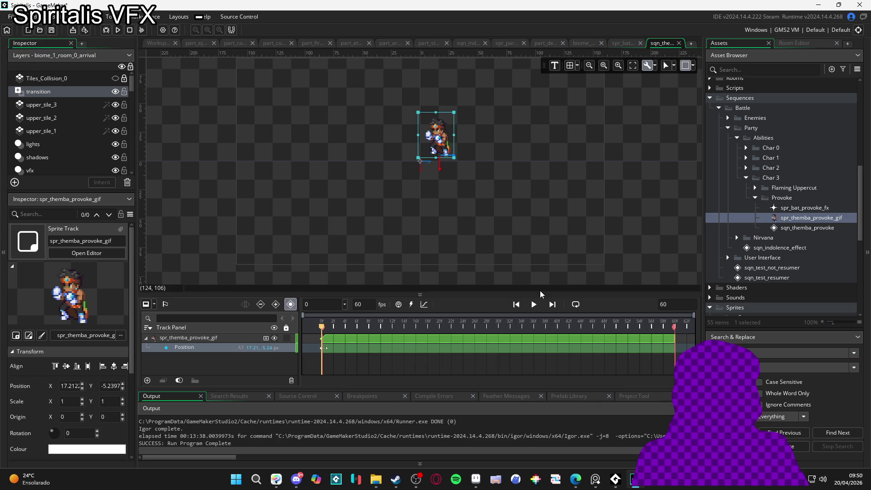
- Select the spr_themba_provoke_gif asset in the Asset Browser
{"action": "left_click", "coordinate": [800, 214]}
{"action": "left_click", "coordinate": [799, 223]}
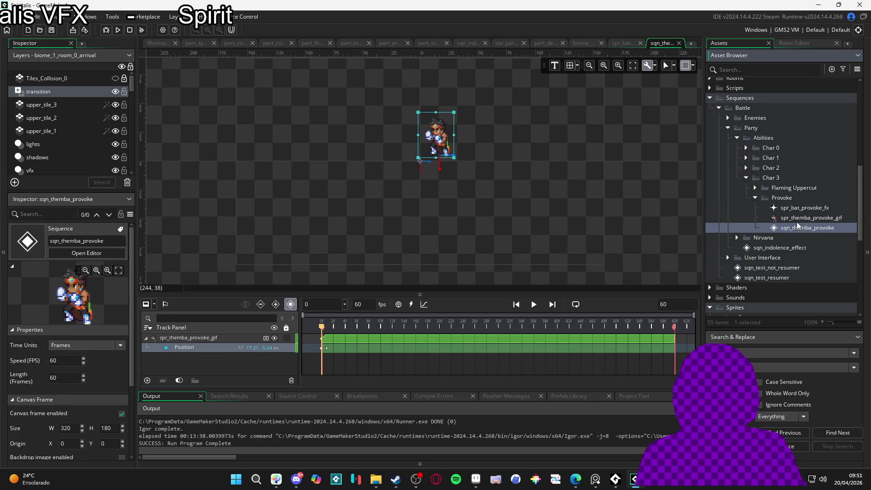
{"action": "left_click", "coordinate": [797, 219]}
{"action": "left_click", "coordinate": [782, 209]}
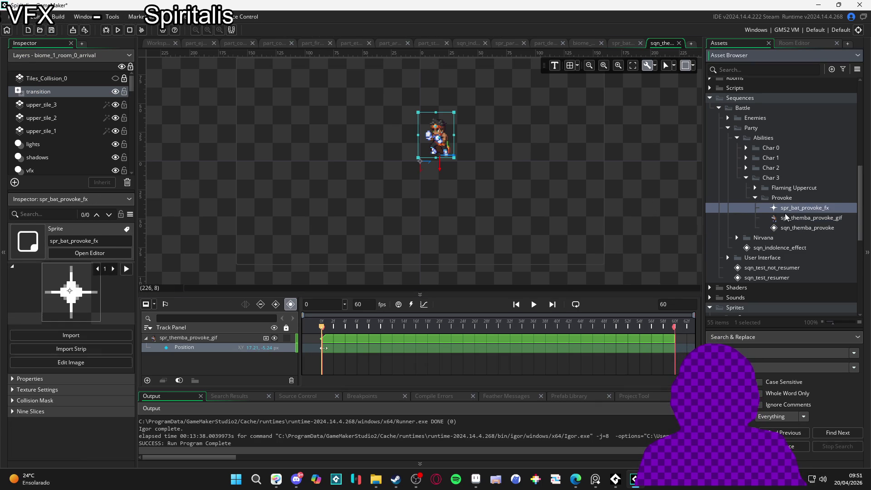
{"action": "left_click", "coordinate": [786, 218]}
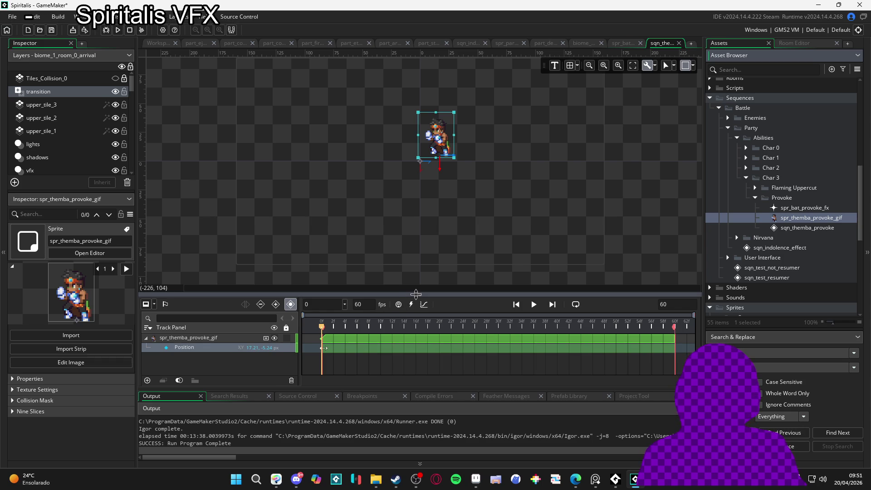
- Adjust the timeline and canvas view, then expand the sprite's Properties: 29×37, 6 fps, origin 18, 36
{"action": "left_click_drag", "start_coordinate": [416, 294], "coordinate": [416, 291]}
{"action": "scroll", "coordinate": [464, 214], "scroll_direction": "down", "scroll_amount": 3}
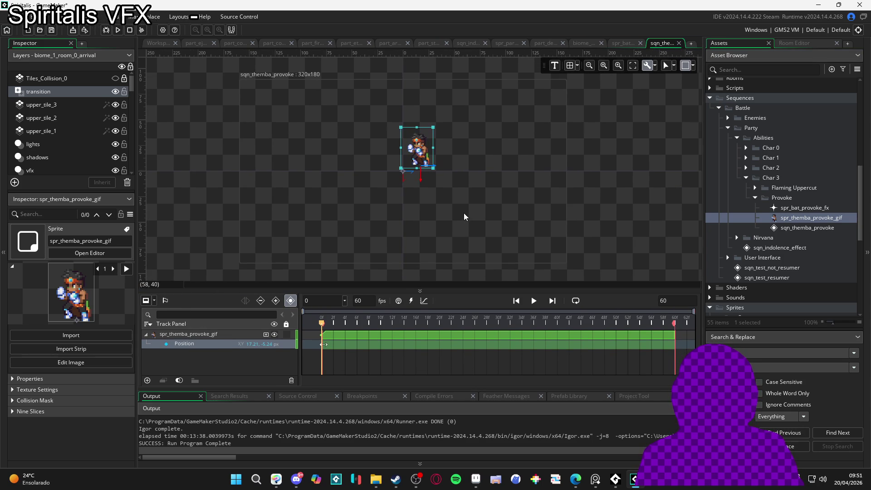
{"action": "mouse_move", "coordinate": [448, 214]}
{"action": "left_mouse_down"}
{"action": "mouse_move", "coordinate": [427, 204]}
{"action": "mouse_move", "coordinate": [360, 201]}
{"action": "left_mouse_up"}
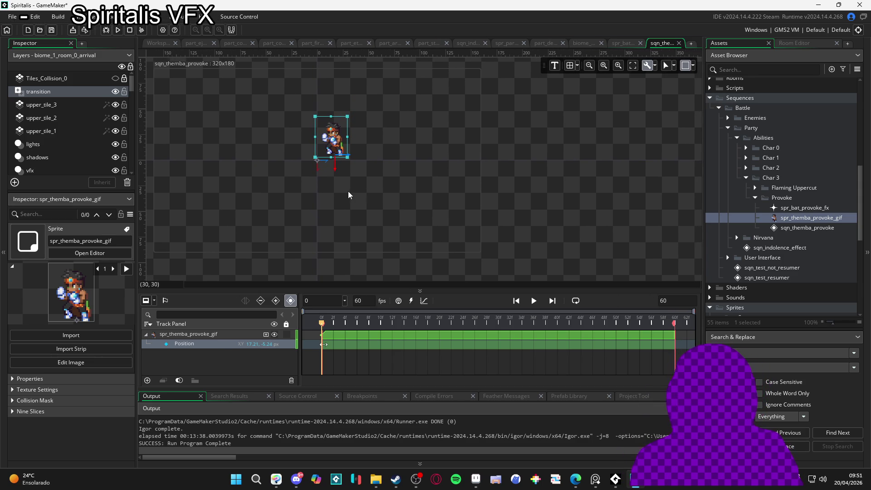
{"action": "mouse_move", "coordinate": [364, 189]}
{"action": "left_mouse_down"}
{"action": "mouse_move", "coordinate": [414, 190]}
{"action": "mouse_move", "coordinate": [408, 202]}
{"action": "mouse_move", "coordinate": [366, 179]}
{"action": "left_mouse_up"}
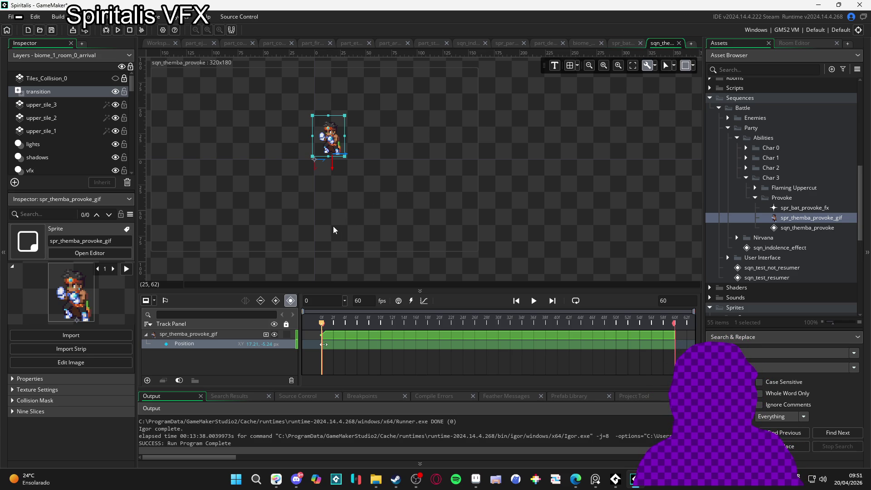
{"action": "left_click", "coordinate": [66, 381]}
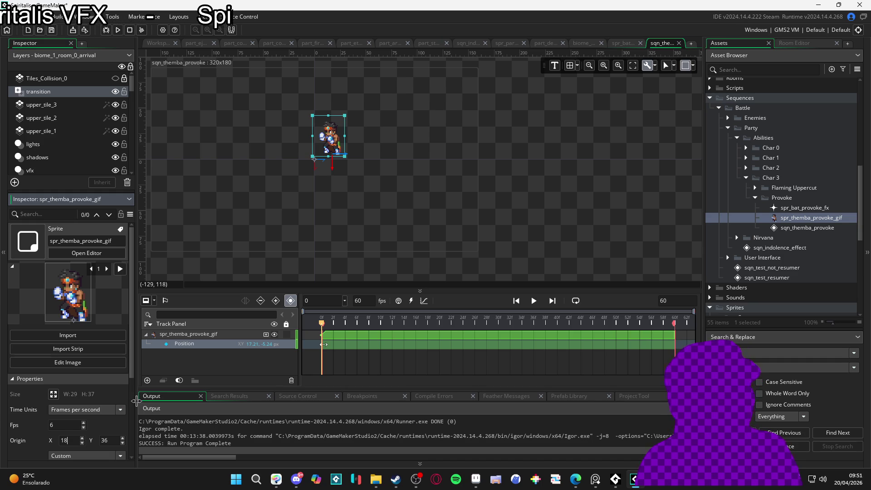
{"action": "key", "text": "BackSpace"}
{"action": "key", "text": "BackSpace"}
{"action": "type", "text": "0"}
{"action": "key", "text": "Tab"}
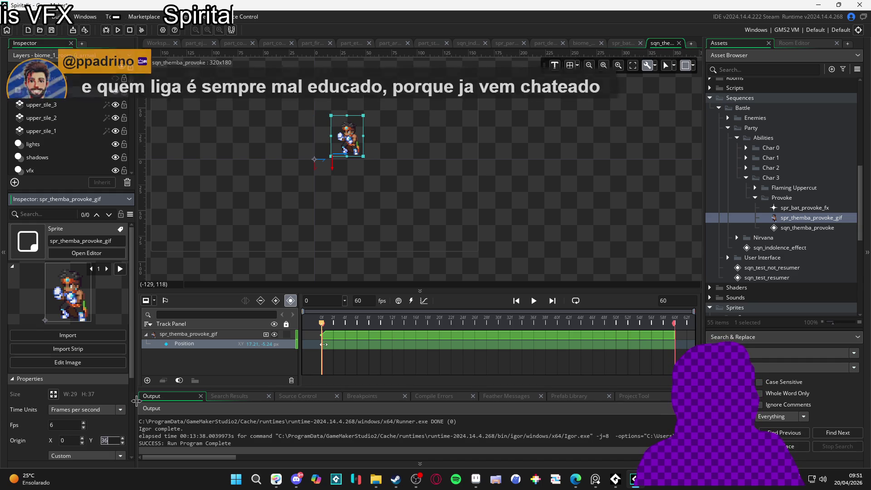
{"action": "type", "text": "0"}
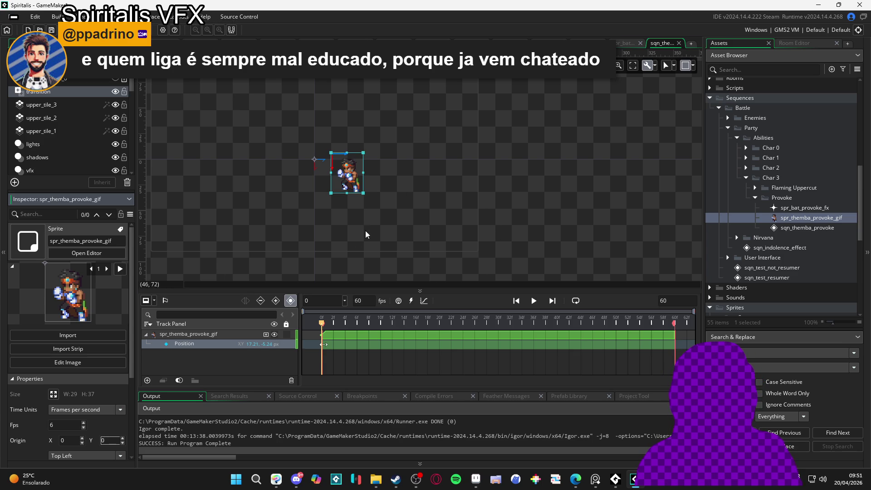
{"action": "left_click", "coordinate": [341, 181]}
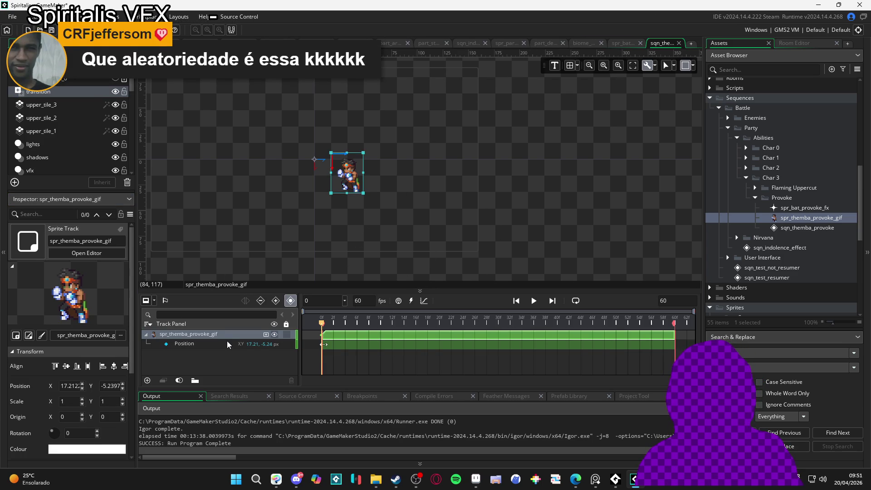
{"action": "left_click", "coordinate": [252, 344]}
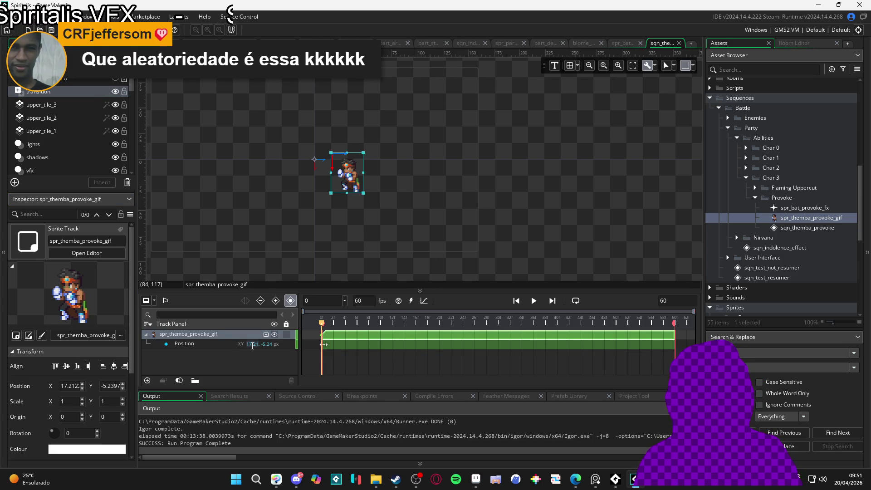
{"action": "left_click", "coordinate": [422, 229]}
{"action": "left_click", "coordinate": [356, 178]}
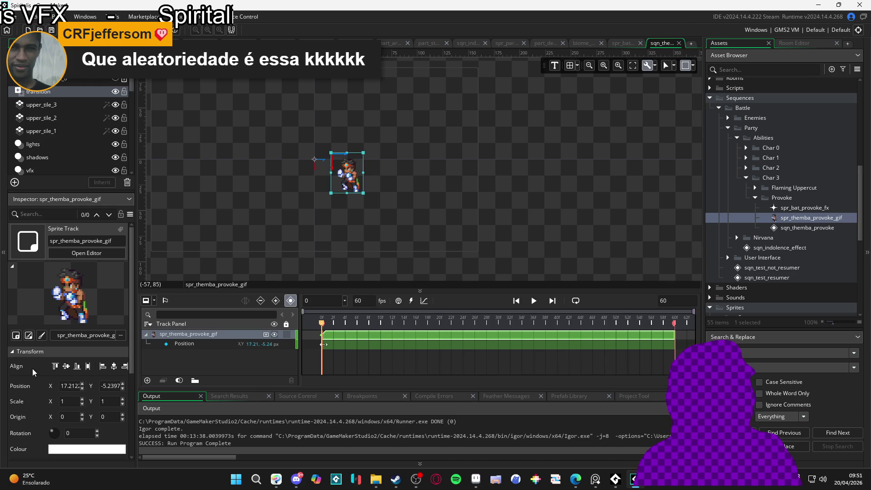
{"action": "scroll", "coordinate": [29, 392], "scroll_direction": "down", "scroll_amount": 2}
{"action": "scroll", "coordinate": [28, 392], "scroll_direction": "up", "scroll_amount": 2}
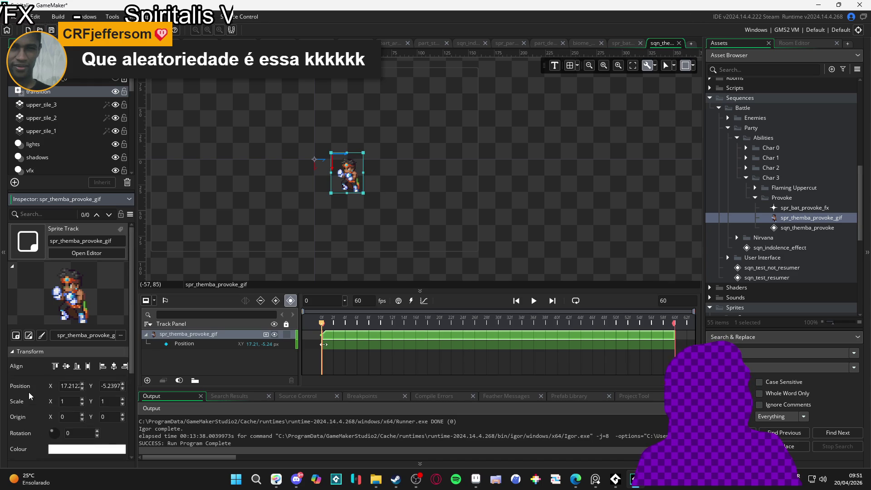
{"action": "scroll", "coordinate": [29, 392], "scroll_direction": "down", "scroll_amount": 3}
{"action": "scroll", "coordinate": [29, 392], "scroll_direction": "up", "scroll_amount": 3}
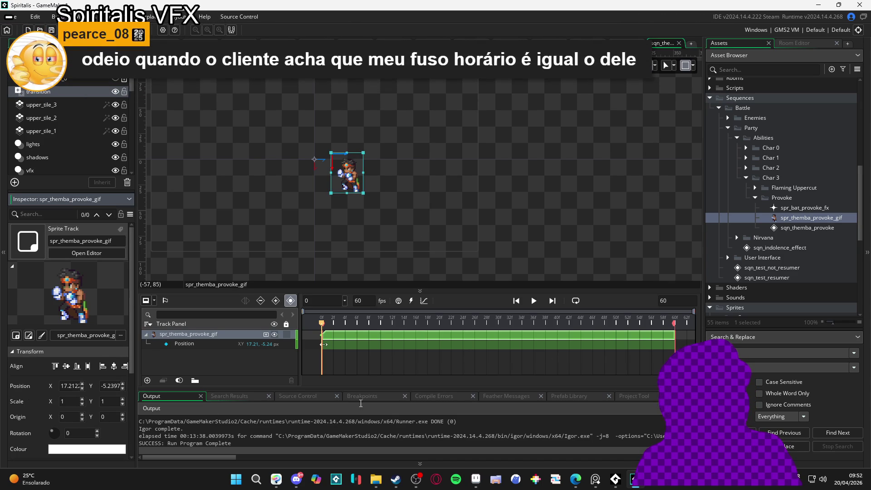
{"action": "double_click", "coordinate": [812, 217]}
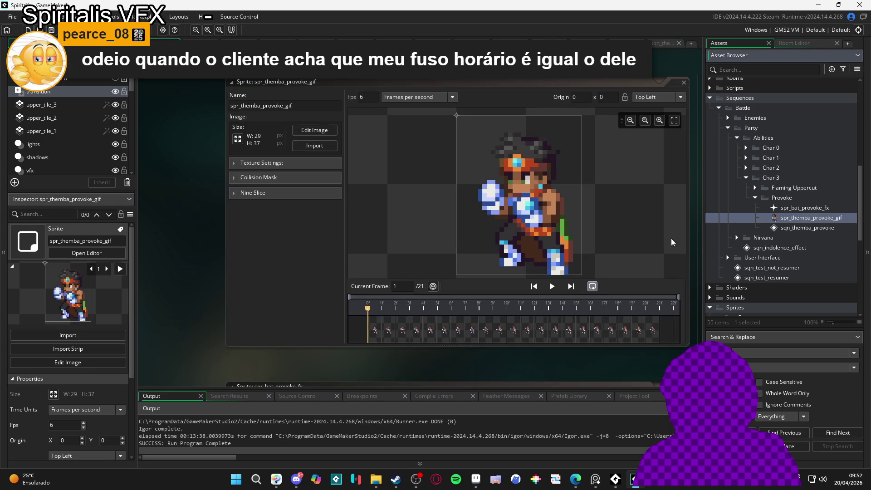
{"action": "left_click", "coordinate": [534, 271]}
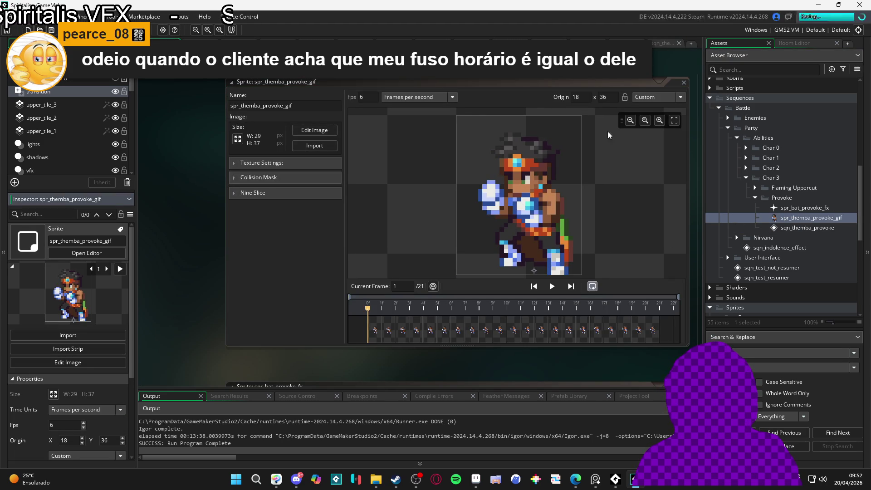
{"action": "left_click", "coordinate": [654, 43]}
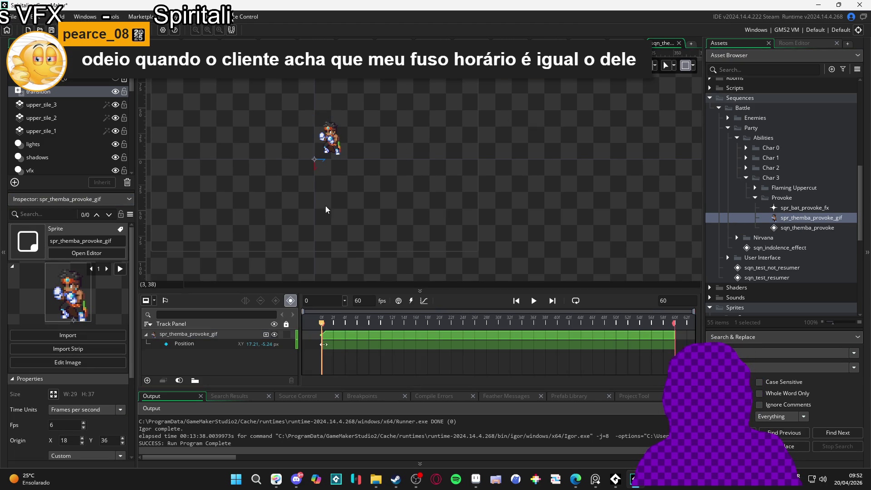
- Set the Themba track's Position to X 0, Y 0
{"action": "left_click", "coordinate": [219, 347]}
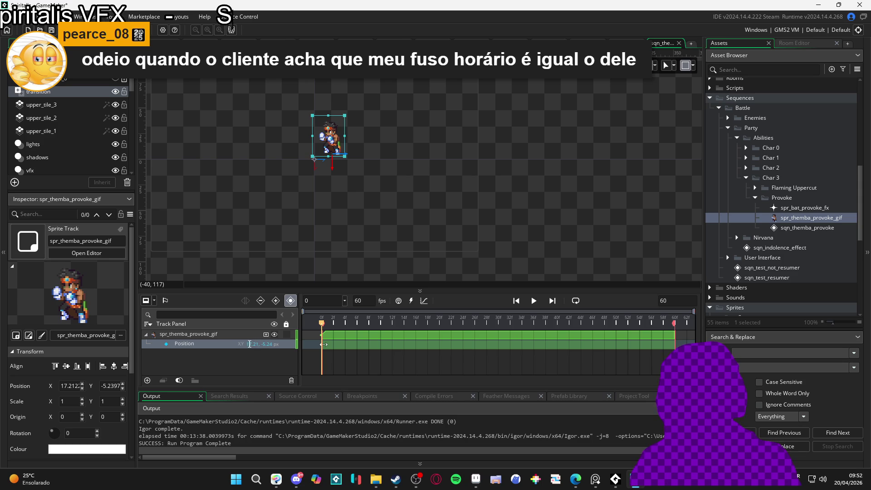
{"action": "double_click", "coordinate": [253, 344]}
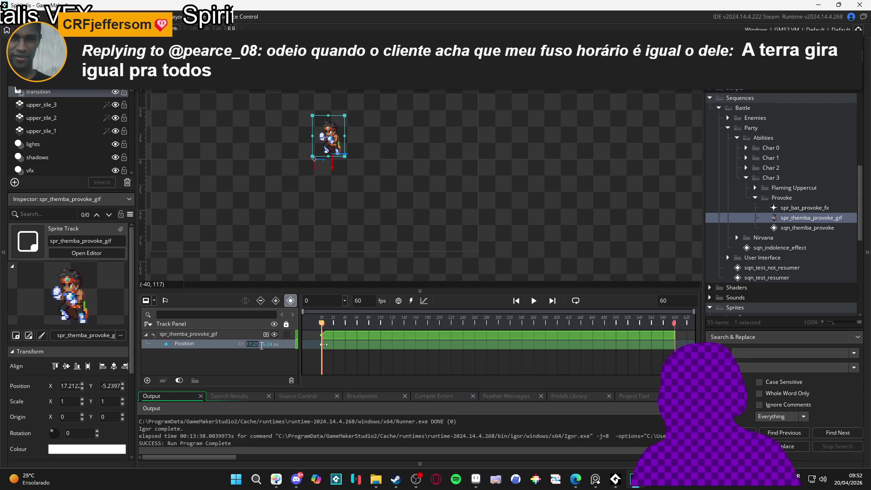
{"action": "type", "text": "0"}
{"action": "key", "text": "Tab"}
{"action": "type", "text": "0"}
{"action": "key", "text": "Return"}
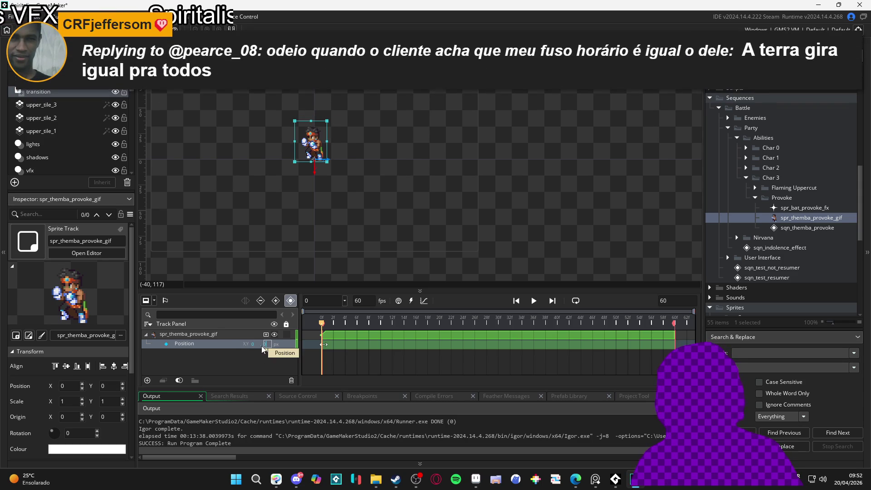
- Recentre the canvas view on the sprite and scrub the animation, returning to frame 0
{"action": "left_click", "coordinate": [362, 248]}
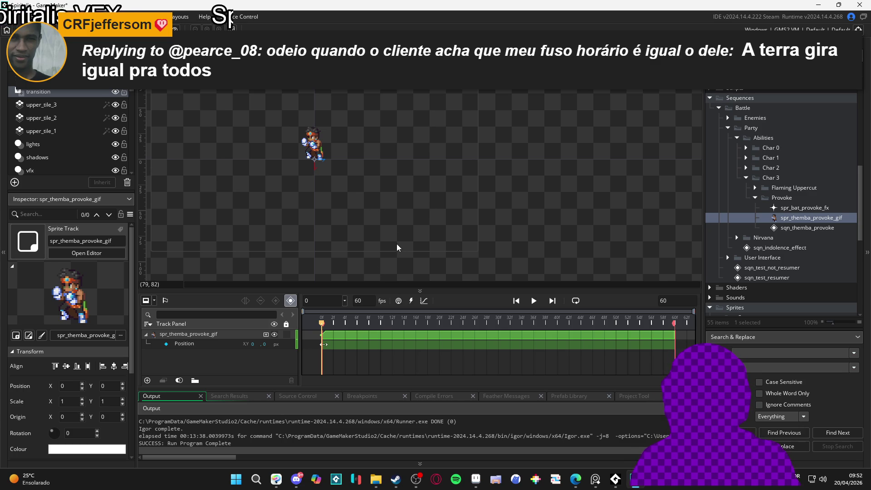
{"action": "mouse_move", "coordinate": [303, 194]}
{"action": "left_mouse_down"}
{"action": "mouse_move", "coordinate": [342, 230]}
{"action": "mouse_move", "coordinate": [387, 216]}
{"action": "mouse_move", "coordinate": [402, 228]}
{"action": "left_mouse_up"}
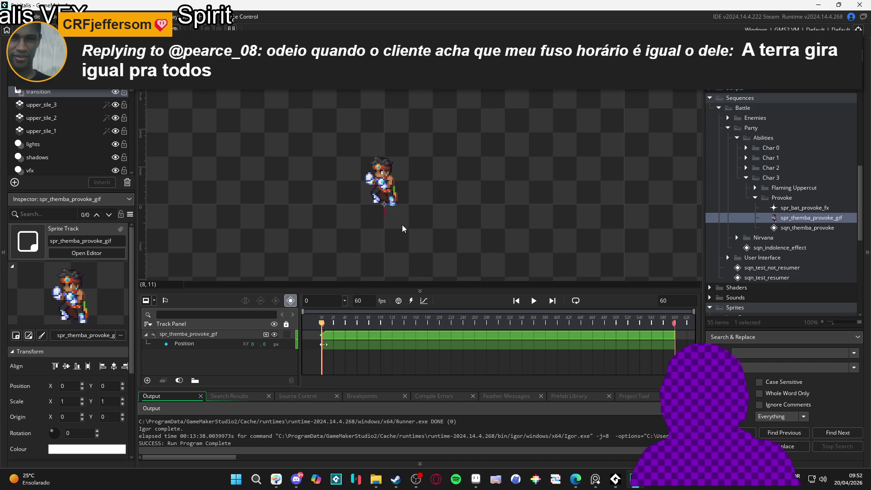
{"action": "scroll", "coordinate": [429, 200], "scroll_direction": "down", "scroll_amount": 1}
{"action": "scroll", "coordinate": [427, 226], "scroll_direction": "up", "scroll_amount": 1}
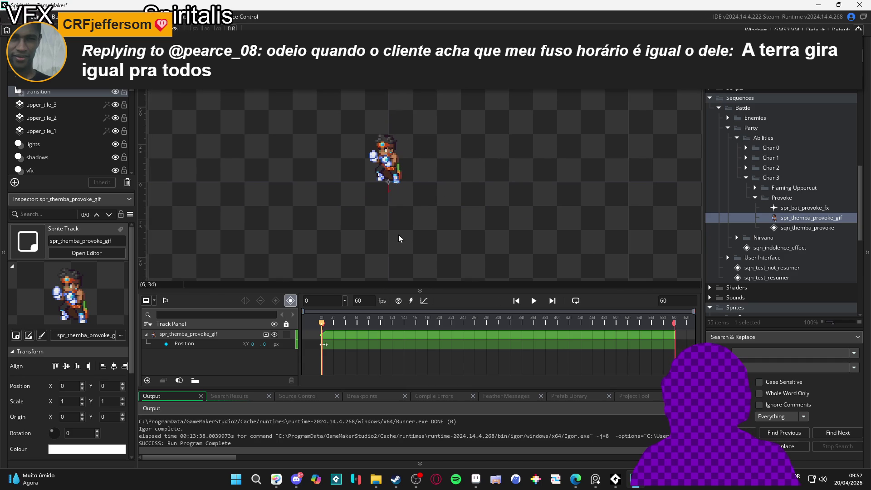
{"action": "left_click_drag", "start_coordinate": [398, 234], "coordinate": [383, 225]}
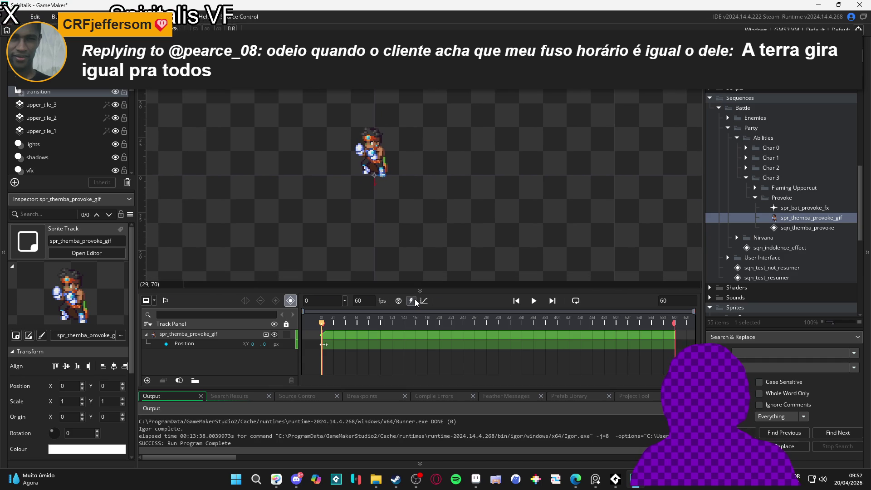
{"action": "mouse_move", "coordinate": [400, 323]}
{"action": "left_mouse_down"}
{"action": "mouse_move", "coordinate": [516, 323]}
{"action": "mouse_move", "coordinate": [296, 313]}
{"action": "left_mouse_up"}
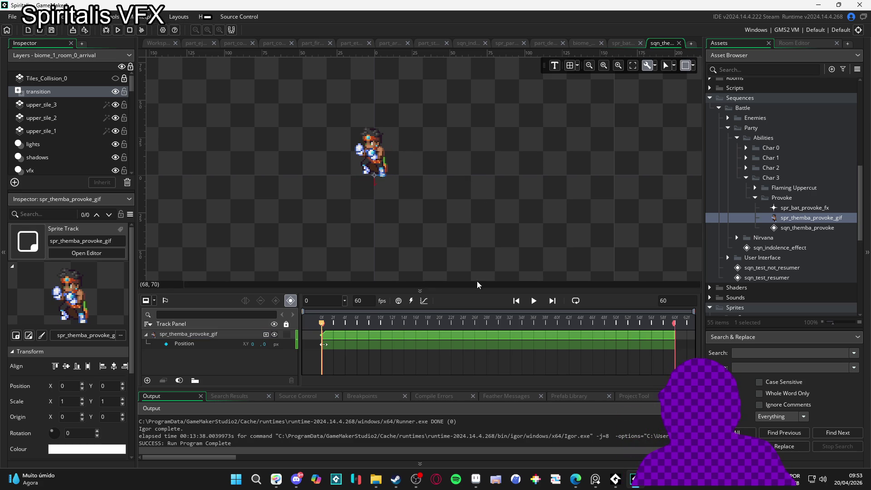
- Add spr_bat_provoke_fx as a track beside Themba with its clip starting at frame 0
{"action": "left_click", "coordinate": [533, 301]}
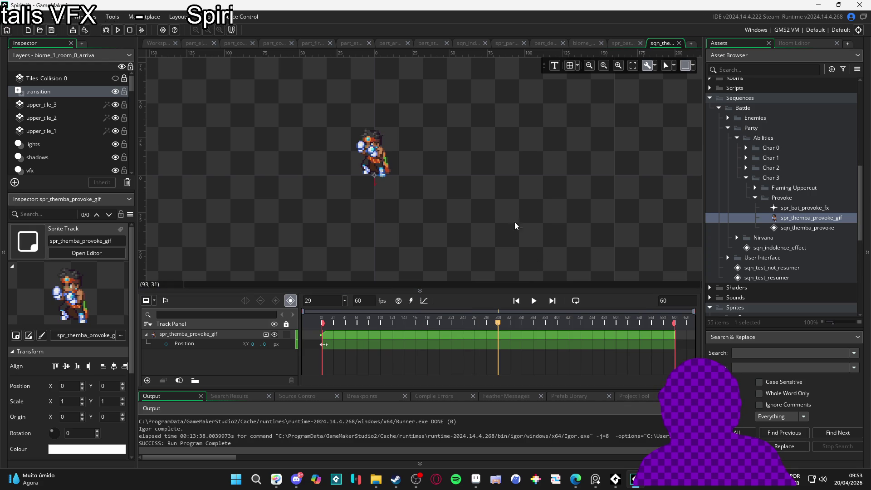
{"action": "left_click_drag", "start_coordinate": [484, 204], "coordinate": [494, 219]}
{"action": "mouse_move", "coordinate": [781, 208]}
{"action": "left_mouse_down"}
{"action": "mouse_move", "coordinate": [392, 177]}
{"action": "mouse_move", "coordinate": [355, 159]}
{"action": "left_mouse_up"}
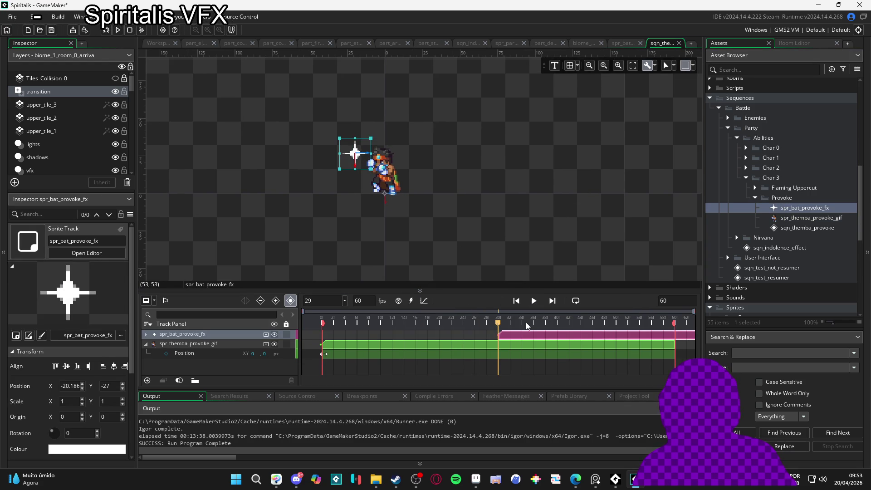
{"action": "left_click_drag", "start_coordinate": [520, 335], "coordinate": [341, 332]}
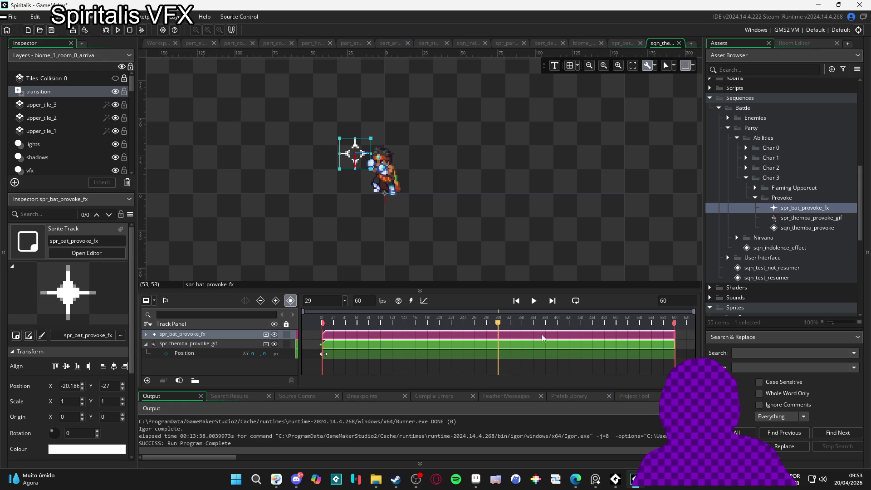
- Play and pause the sequence several times to preview the sparkle flashing beside Themba
{"action": "key", "text": "space"}
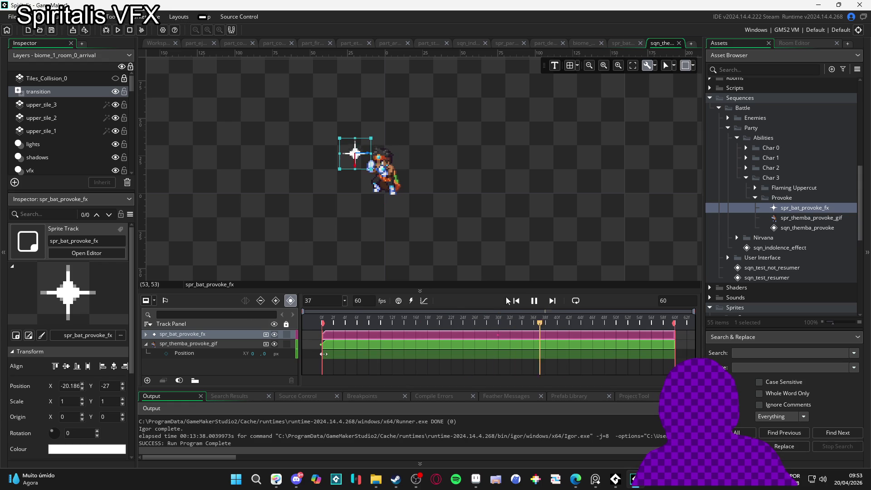
{"action": "key", "text": "space"}
{"action": "key", "text": "space"}
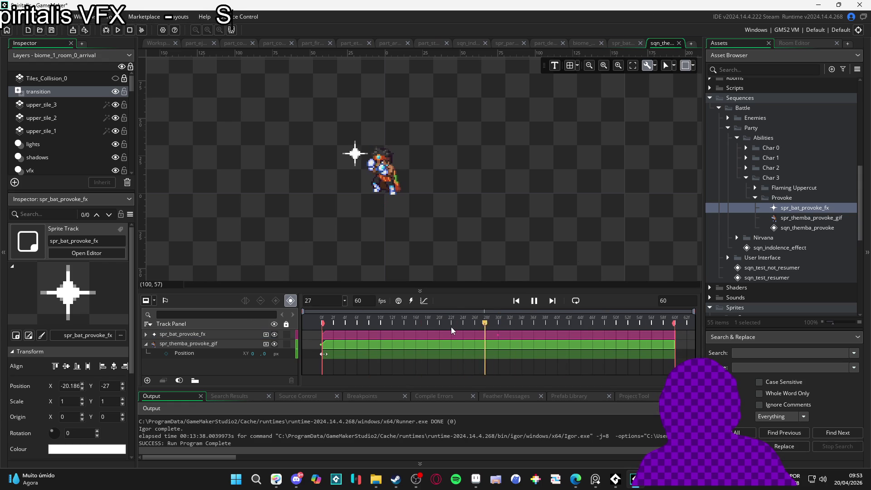
{"action": "key", "text": "space"}
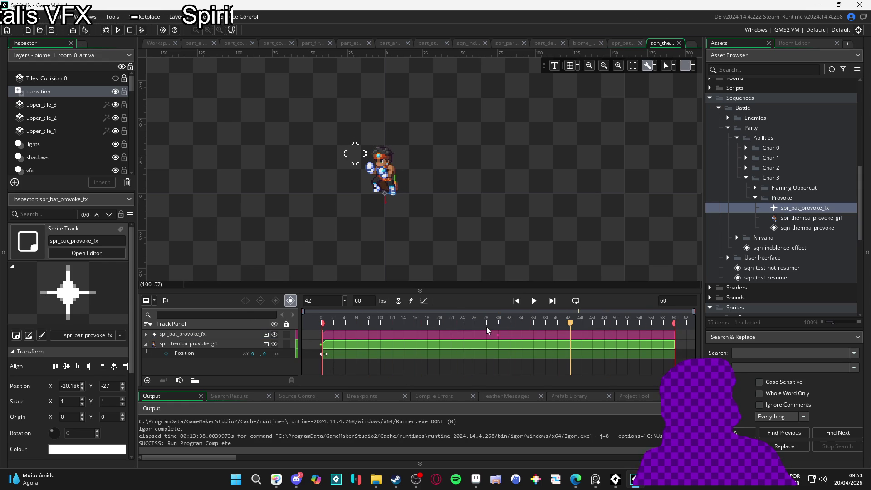
{"action": "key", "text": "space"}
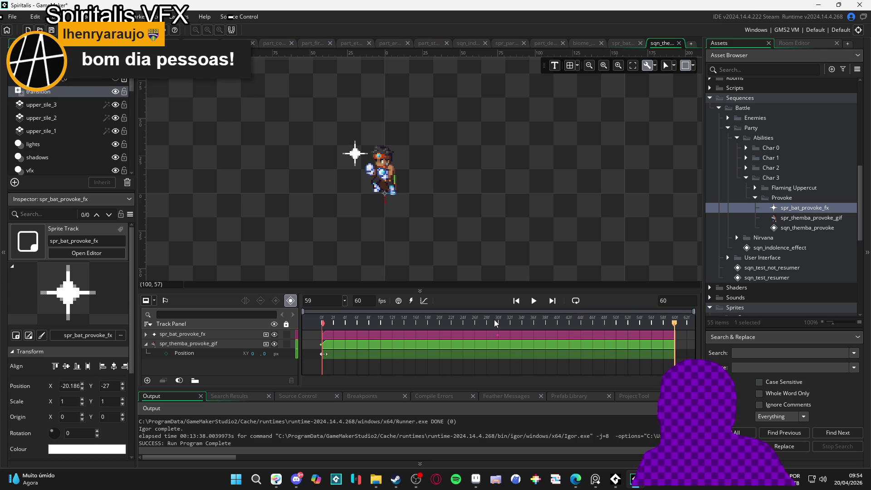
{"action": "key", "text": "space"}
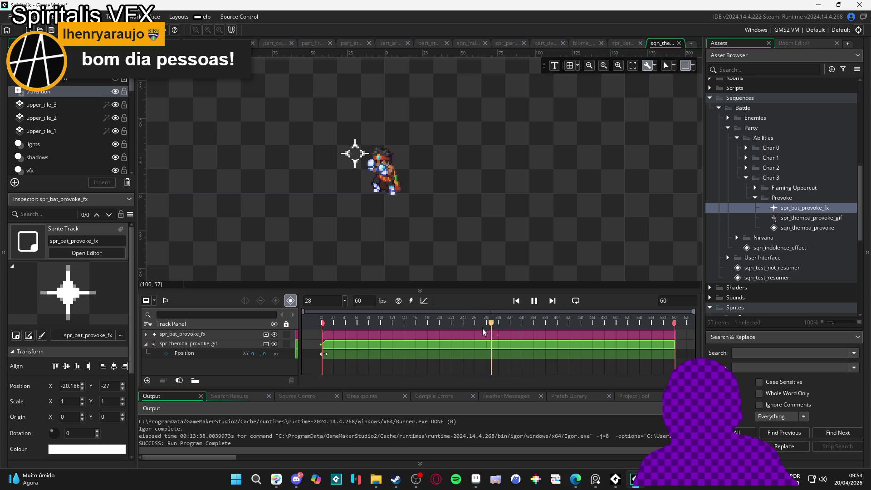